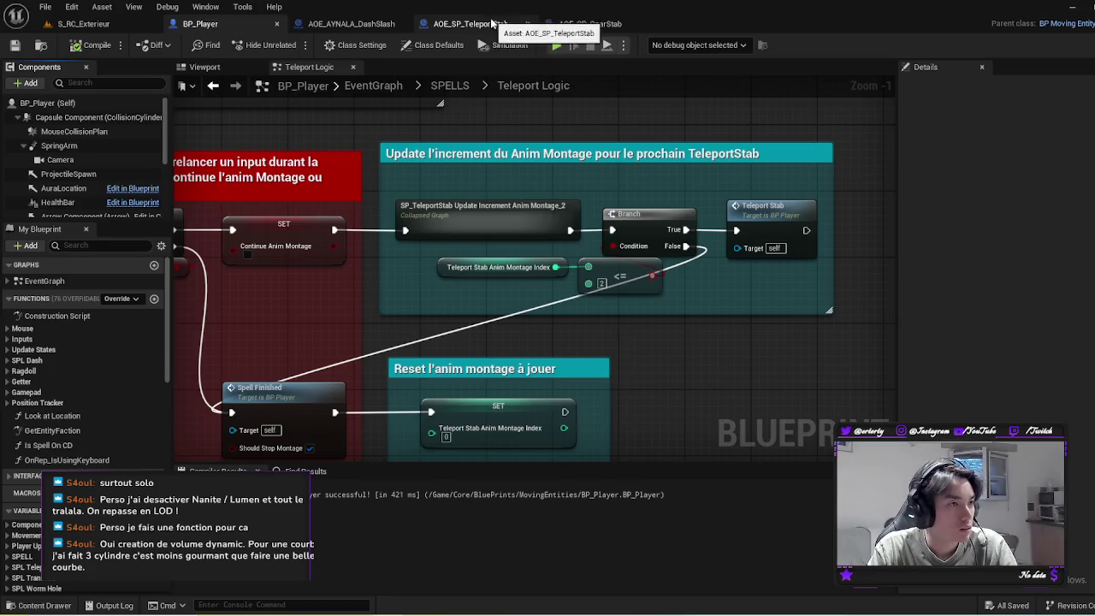
Step: Switch to the AOE_SP_GearStab blueprint and show its Viewport preview
{"action": "left_click", "coordinate": [590, 23]}
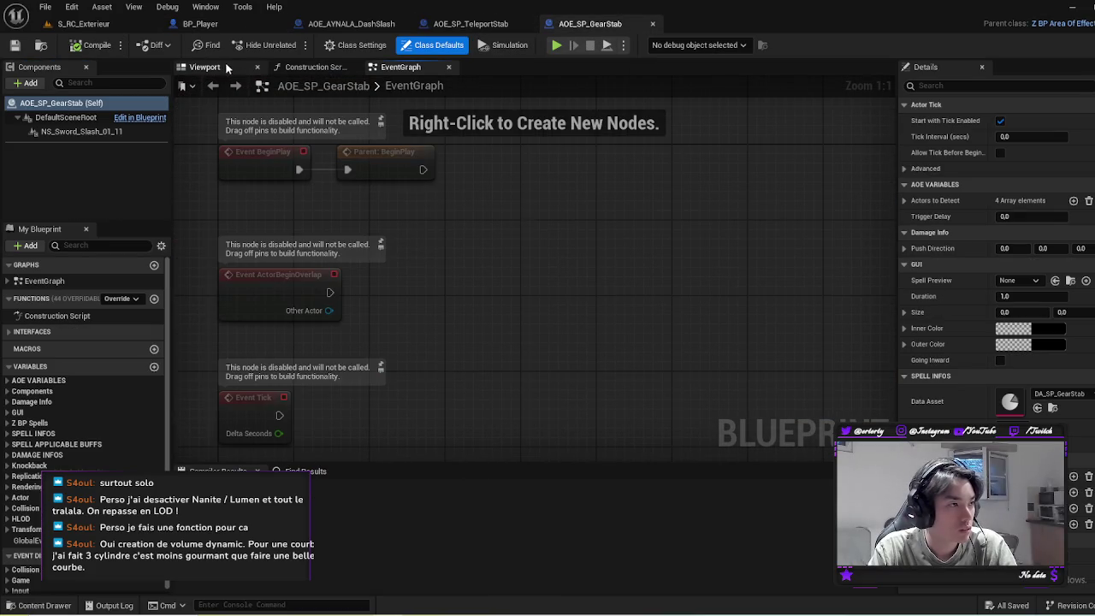
{"action": "left_click", "coordinate": [228, 66]}
{"action": "left_click", "coordinate": [304, 67]}
{"action": "left_click", "coordinate": [205, 66]}
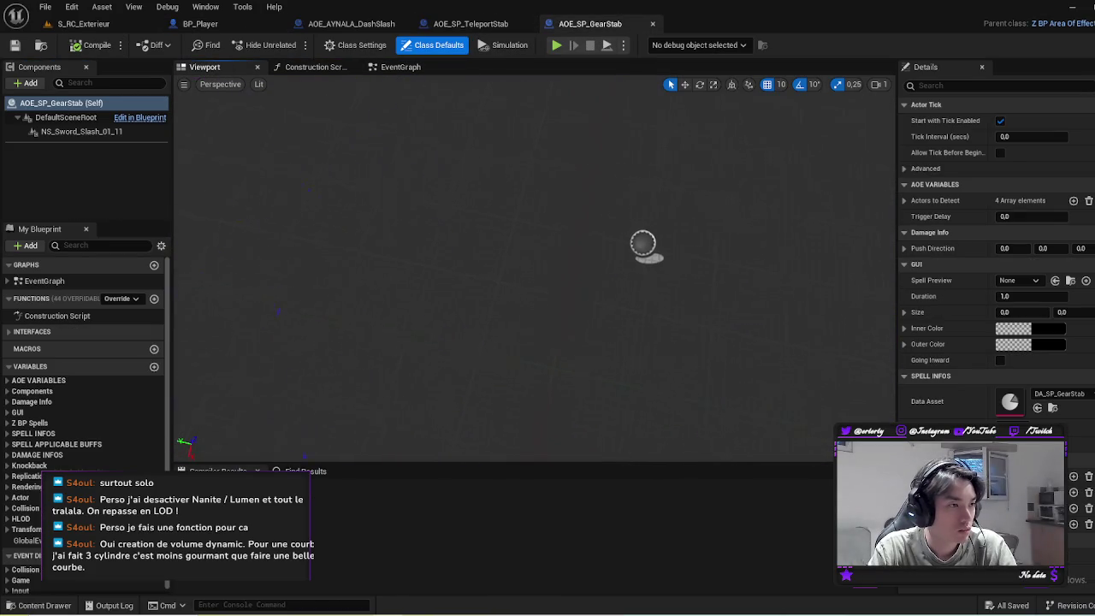
Step: Add a Dynamic Mesh component to AOE_SP_GearStab and compile the blueprint
{"action": "left_click", "coordinate": [30, 83]}
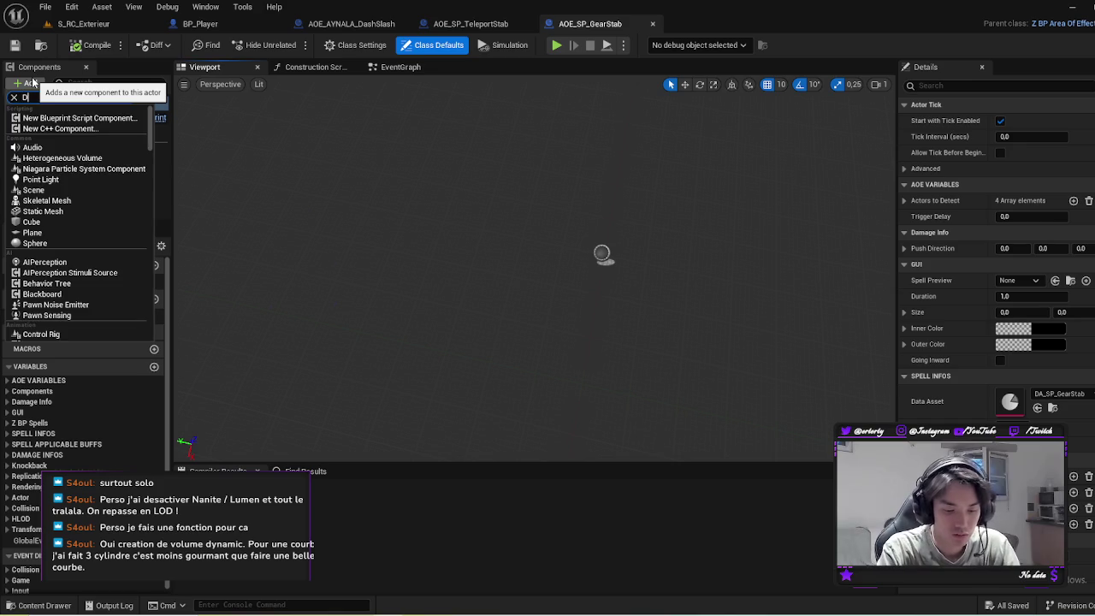
{"action": "type", "text": "ynam"}
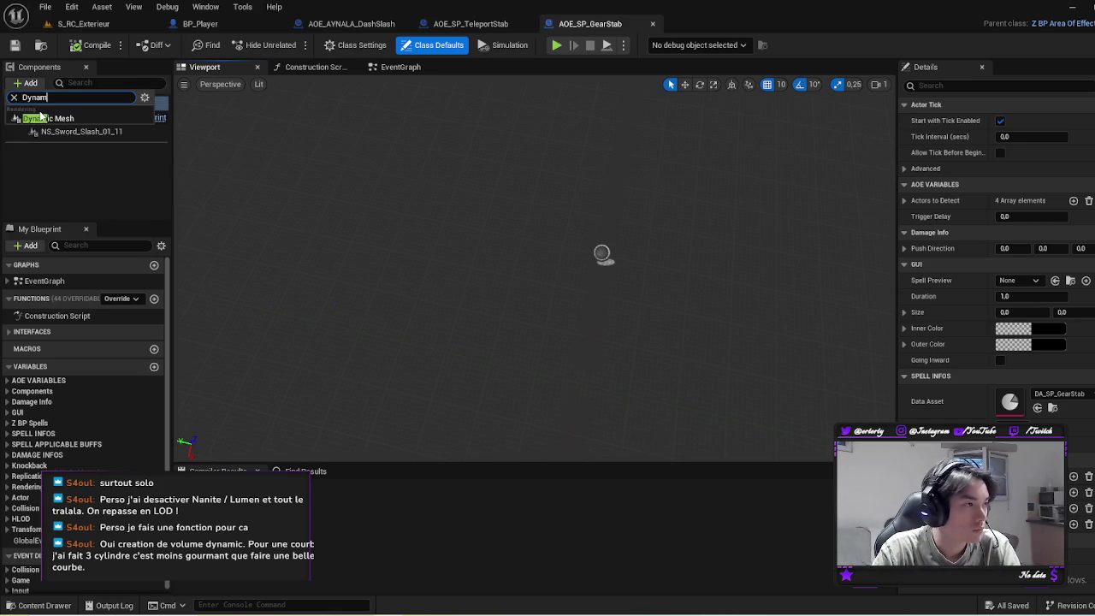
{"action": "left_click", "coordinate": [42, 119]}
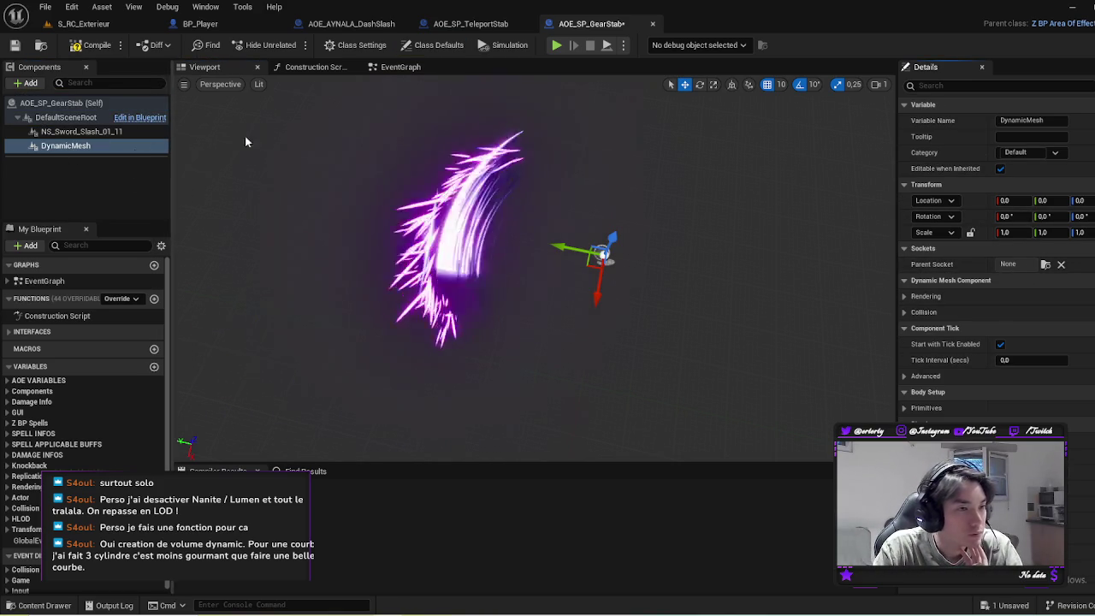
{"action": "left_click", "coordinate": [101, 46]}
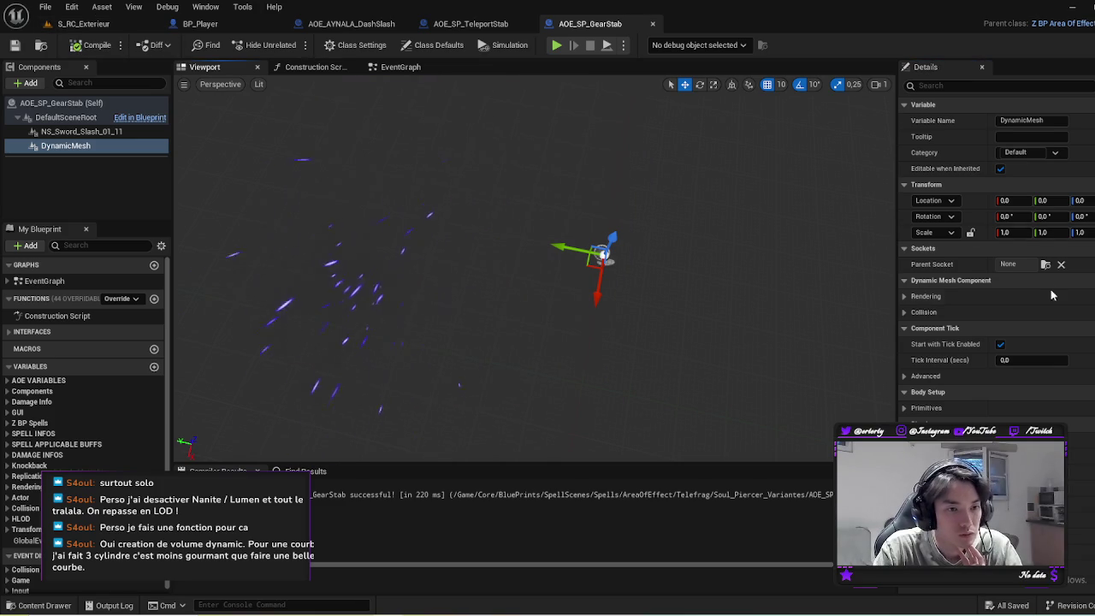
Step: Browse the dynamic mesh's Rendering properties in the Details panel
{"action": "scroll", "coordinate": [906, 291], "scroll_direction": "down", "scroll_amount": 1}
{"action": "left_click", "coordinate": [904, 280]}
{"action": "left_click", "coordinate": [905, 280]}
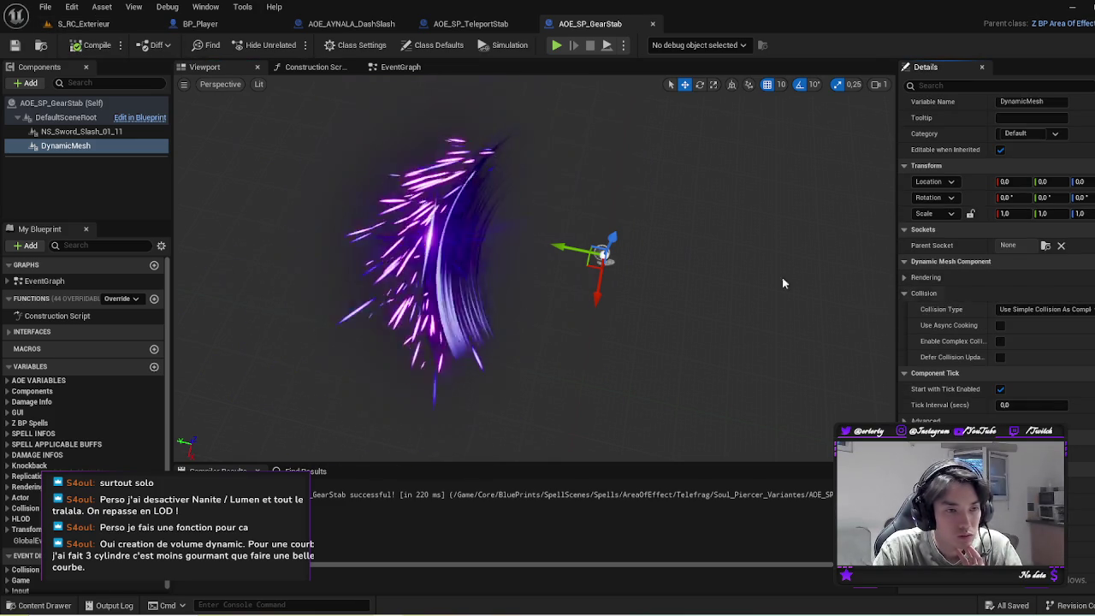
{"action": "scroll", "coordinate": [1052, 342], "scroll_direction": "down", "scroll_amount": 3}
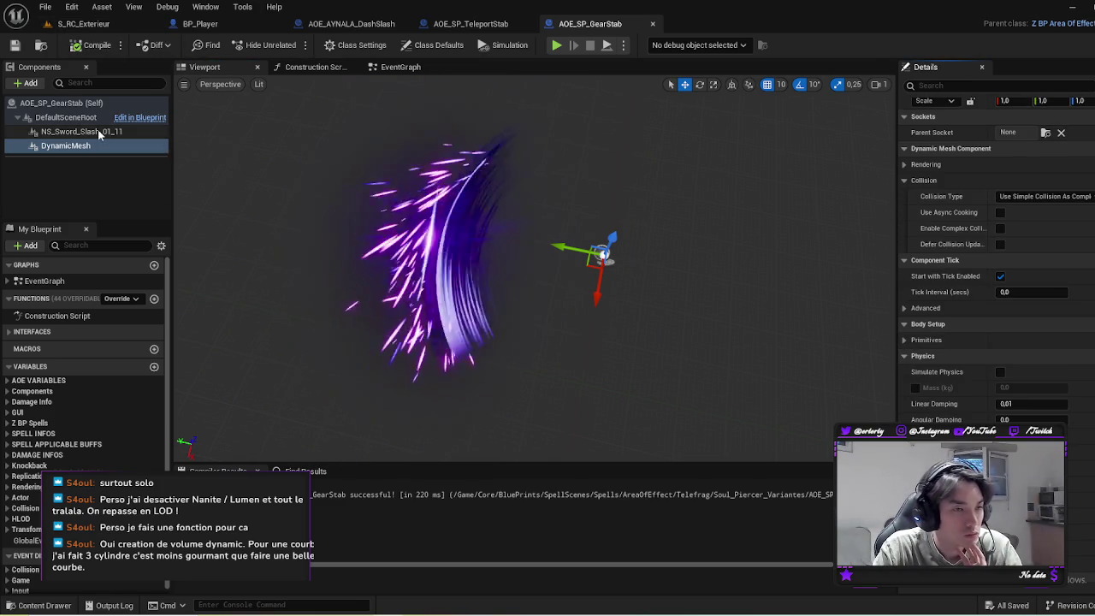
{"action": "scroll", "coordinate": [993, 257], "scroll_direction": "up", "scroll_amount": 2}
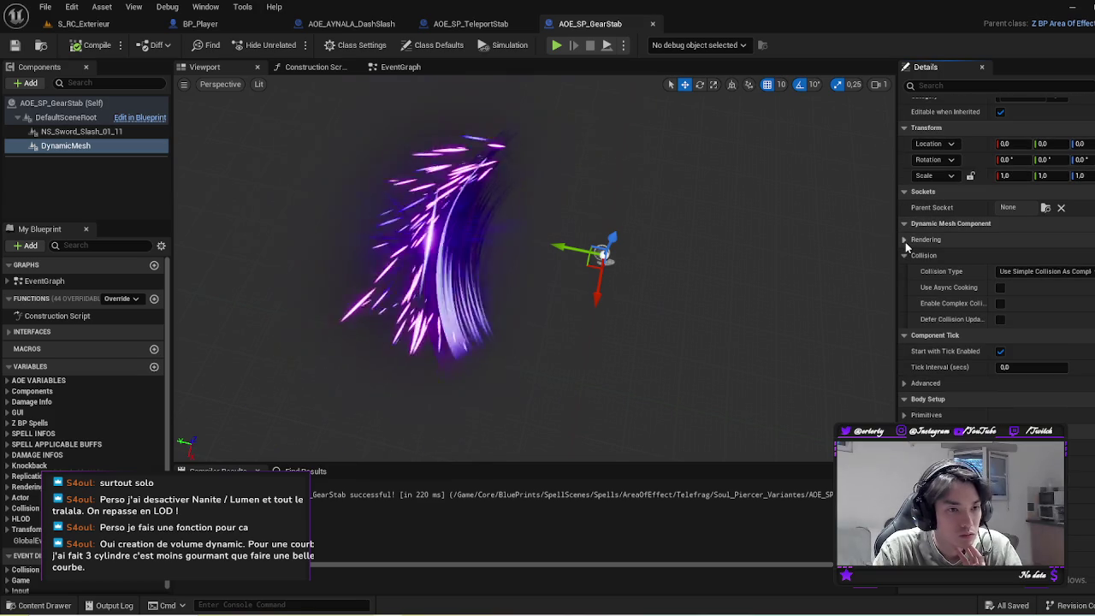
{"action": "left_click", "coordinate": [906, 240]}
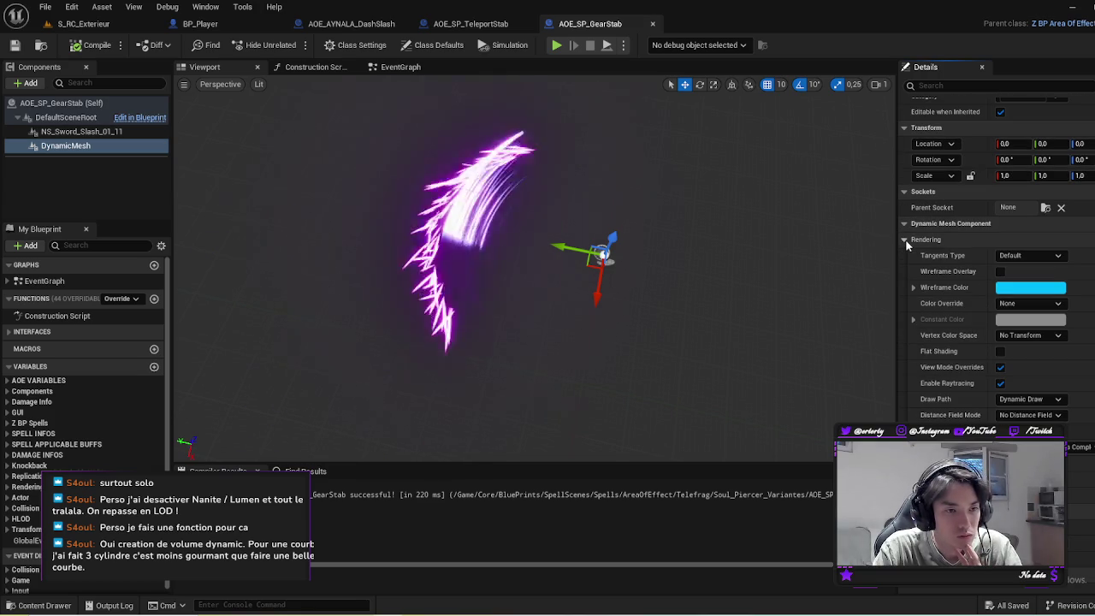
{"action": "scroll", "coordinate": [1043, 326], "scroll_direction": "down", "scroll_amount": 10}
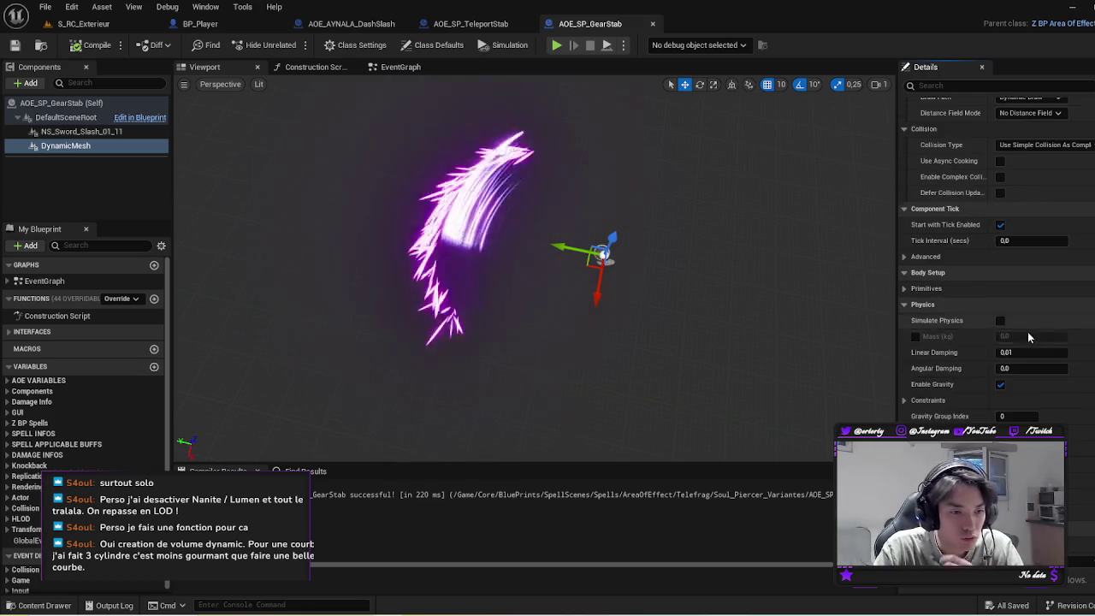
{"action": "scroll", "coordinate": [1032, 352], "scroll_direction": "down", "scroll_amount": 10}
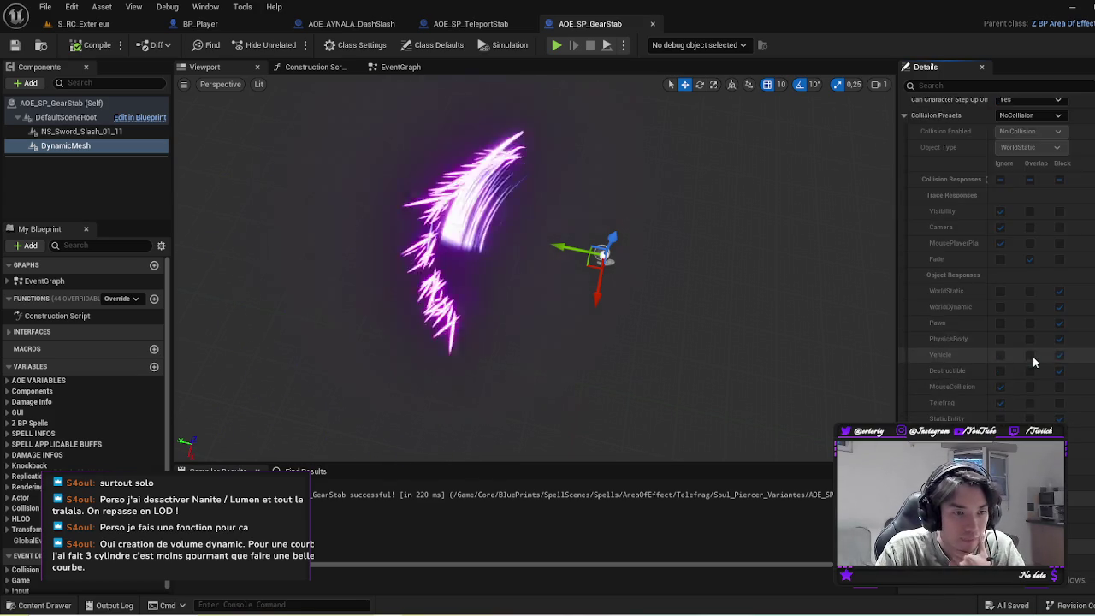
Step: Select the DynamicMesh component and delete it
{"action": "left_click", "coordinate": [68, 167]}
{"action": "left_click", "coordinate": [72, 146]}
{"action": "key", "text": "Delete"}
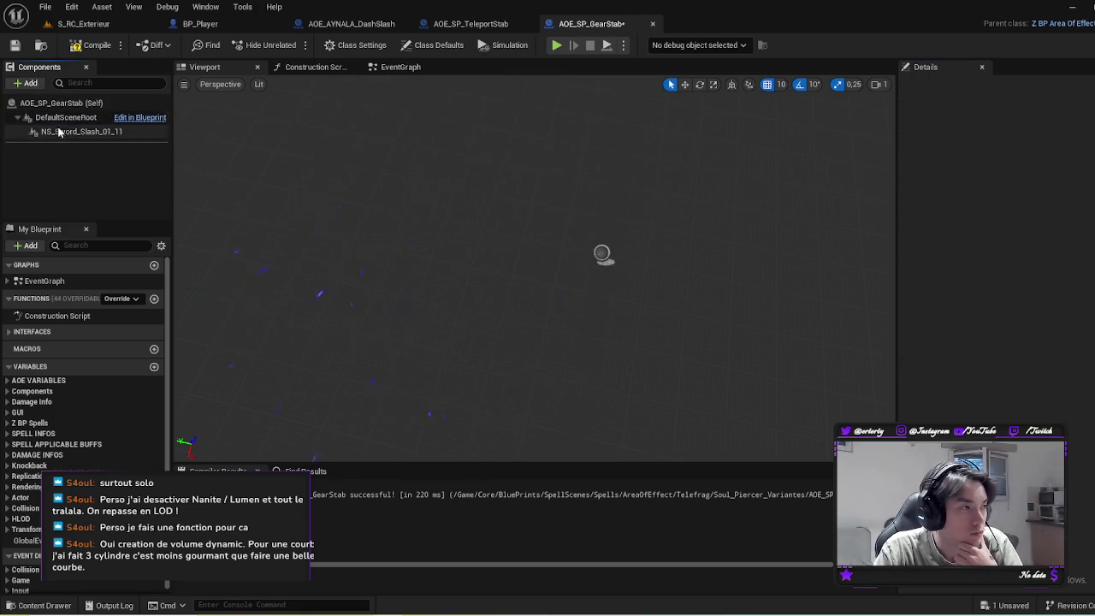
Step: Select NS_Sword_Slash_01_11, recompile AOE_SP_GearStab, and open the Content Drawer at Sword_Slash_05_11
{"action": "left_click", "coordinate": [78, 131]}
{"action": "left_click_drag", "start_coordinate": [682, 268], "coordinate": [653, 265]}
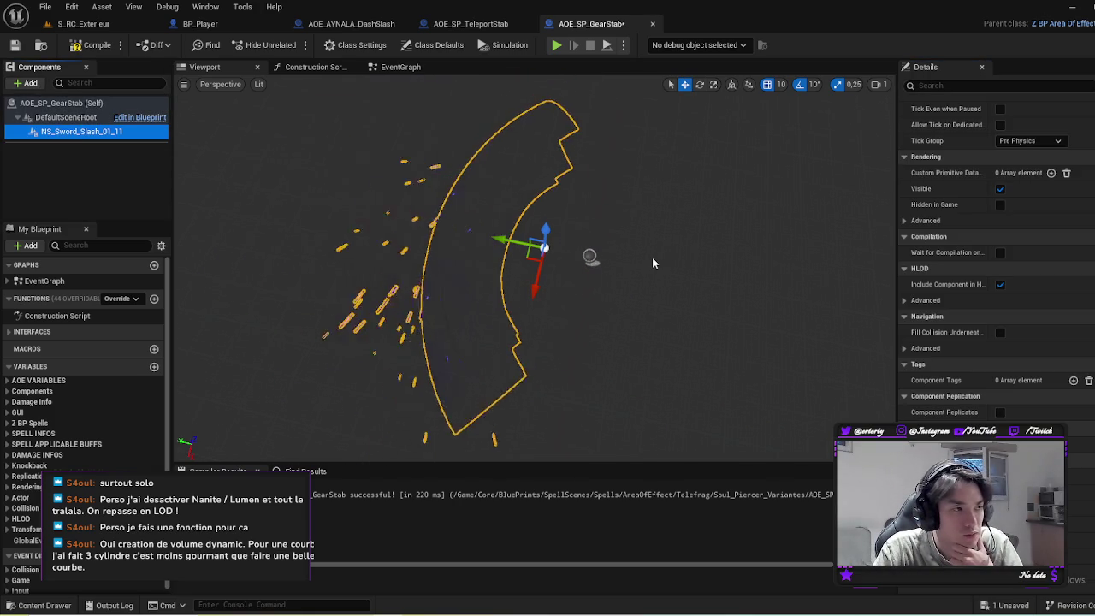
{"action": "scroll", "coordinate": [1024, 304], "scroll_direction": "up", "scroll_amount": 10}
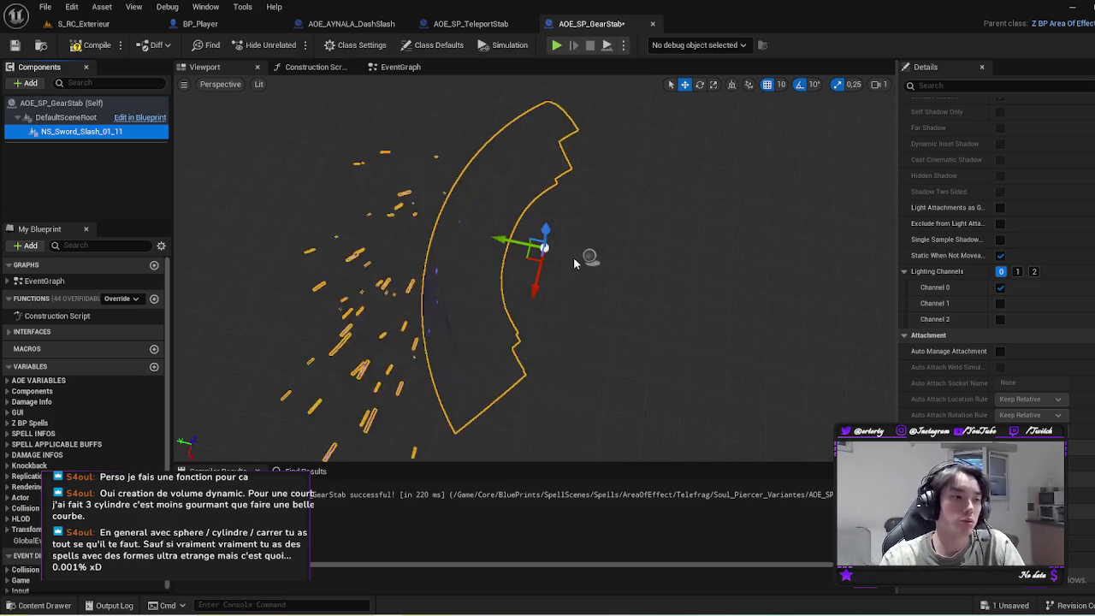
{"action": "left_click", "coordinate": [90, 45]}
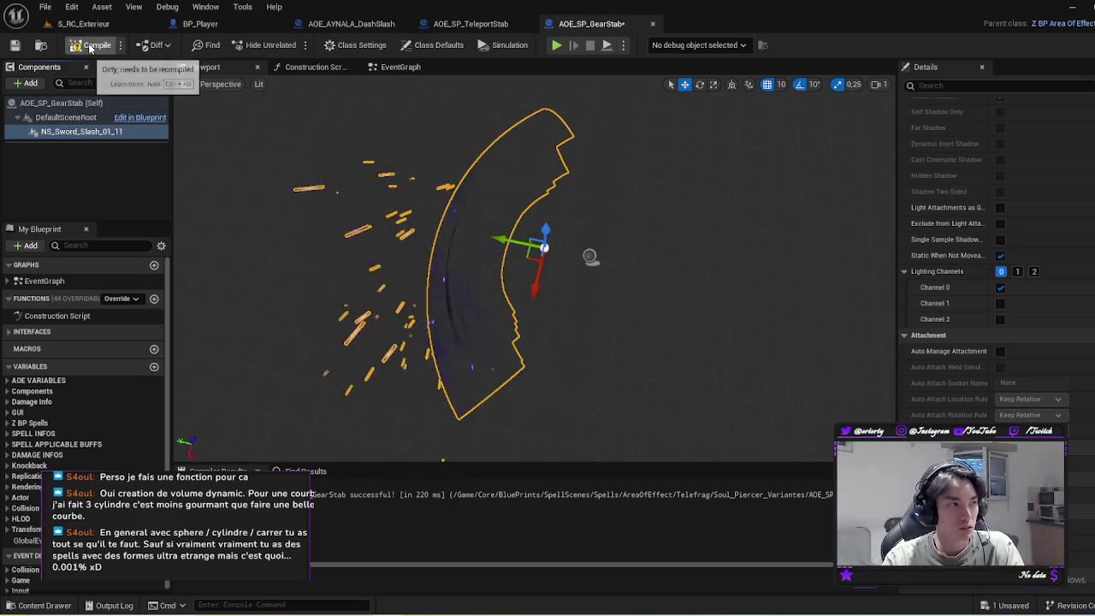
{"action": "key", "text": "ctrl+space"}
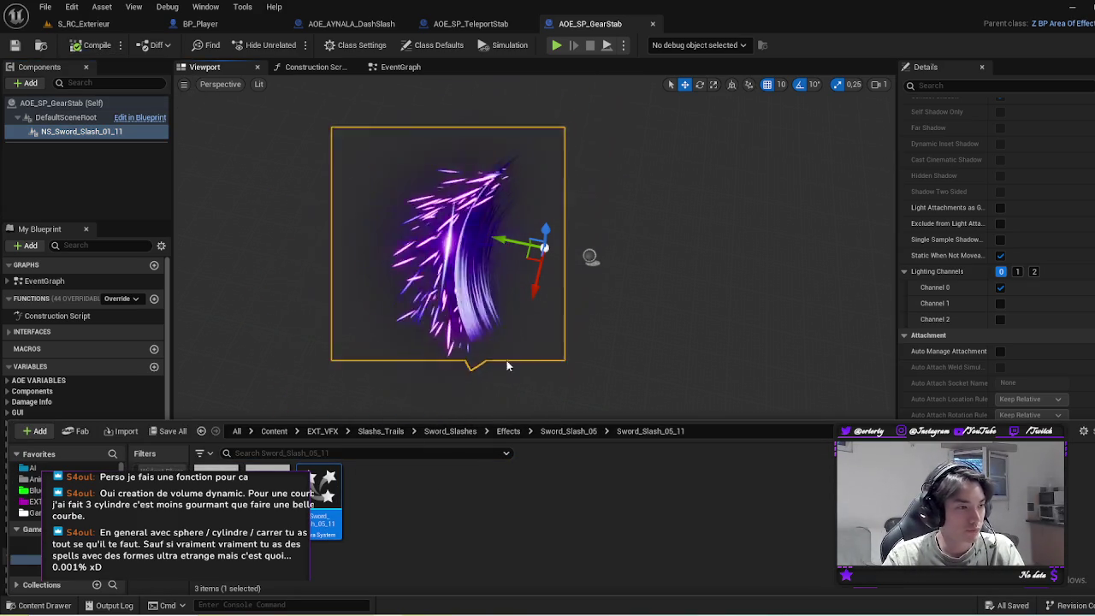
Step: In NS_Sword_Slash_05_11, toggle Main_Swipe's mesh renderer off and back on, then close it
{"action": "double_click", "coordinate": [313, 496]}
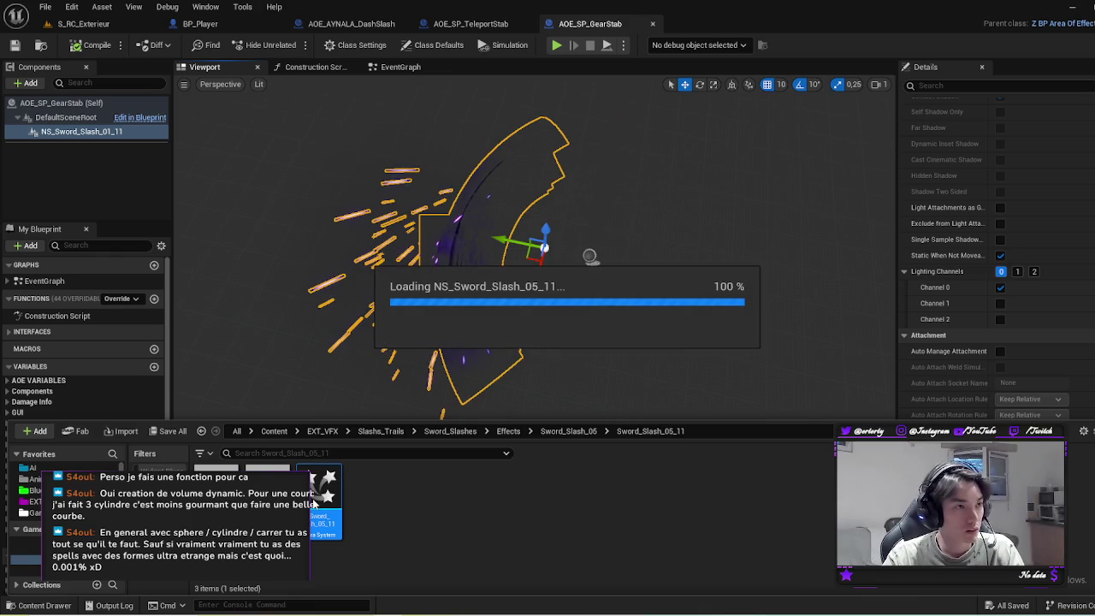
{"action": "scroll", "coordinate": [597, 263], "scroll_direction": "up", "scroll_amount": 4}
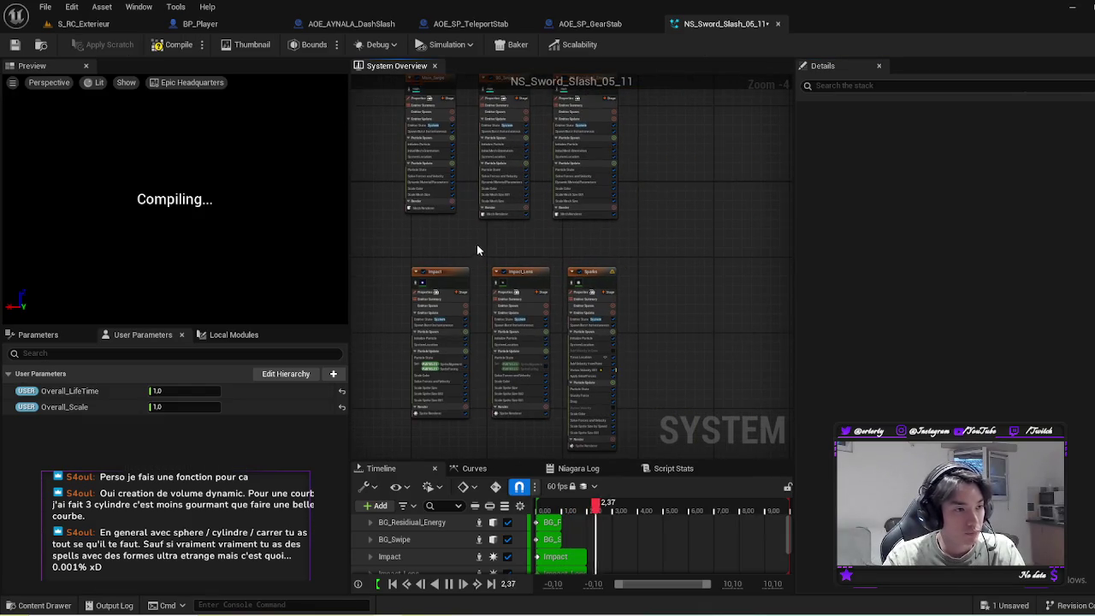
{"action": "left_click", "coordinate": [550, 134]}
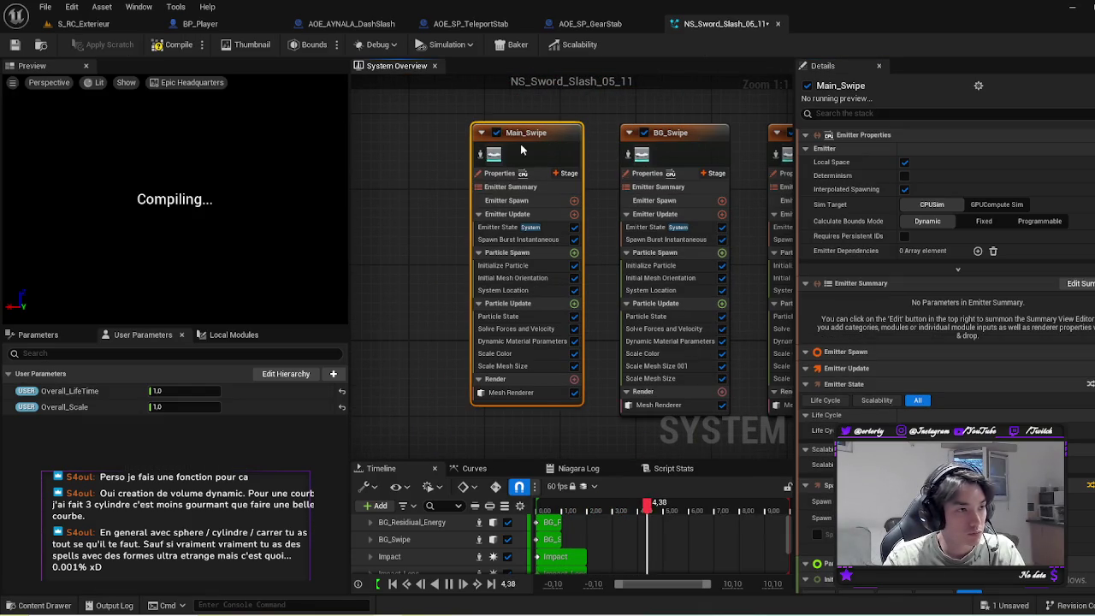
{"action": "left_click", "coordinate": [510, 392]}
{"action": "left_click", "coordinate": [574, 393]}
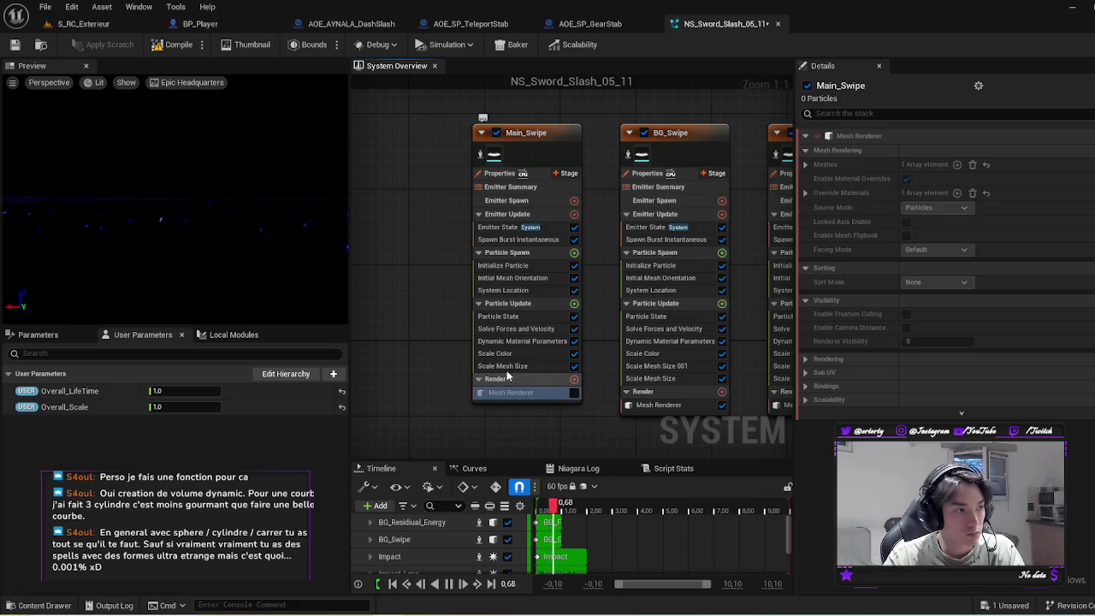
{"action": "left_click", "coordinate": [574, 393]}
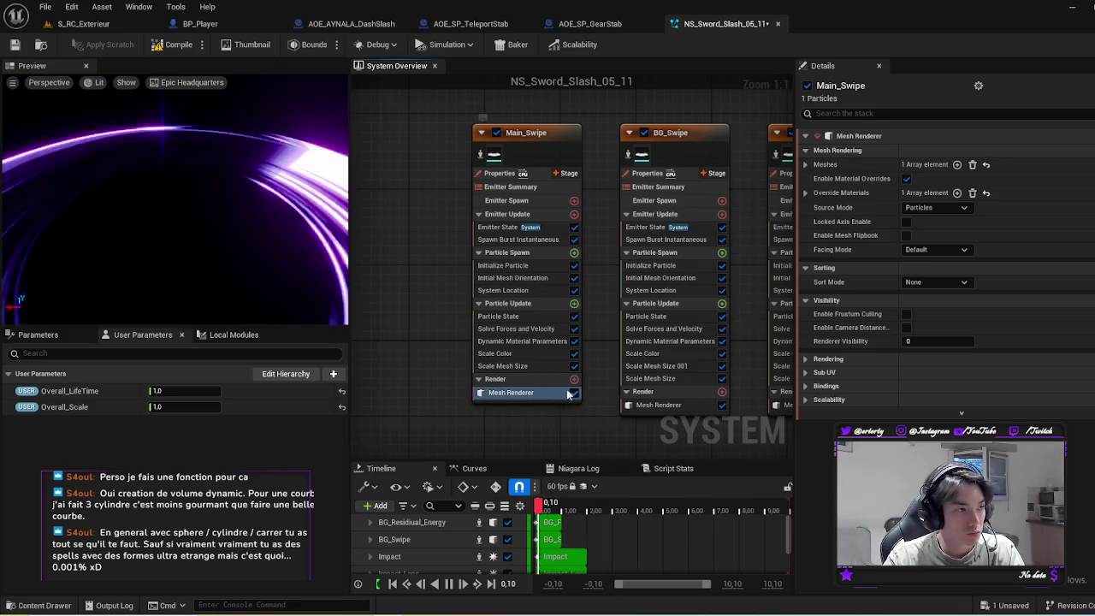
{"action": "scroll", "coordinate": [410, 317], "scroll_direction": "down", "scroll_amount": 5}
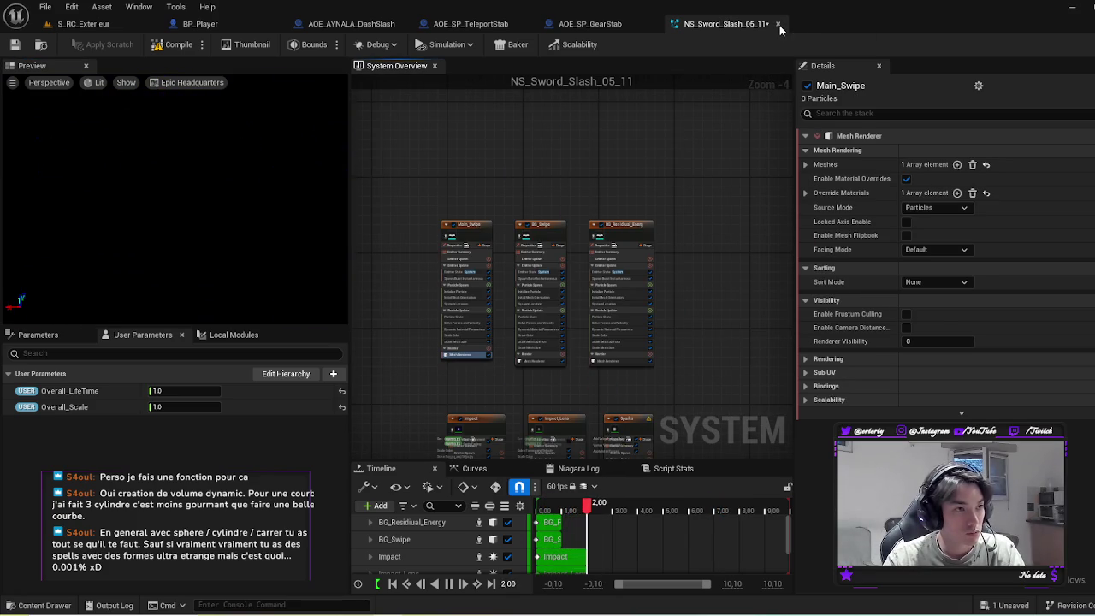
{"action": "left_click", "coordinate": [778, 24]}
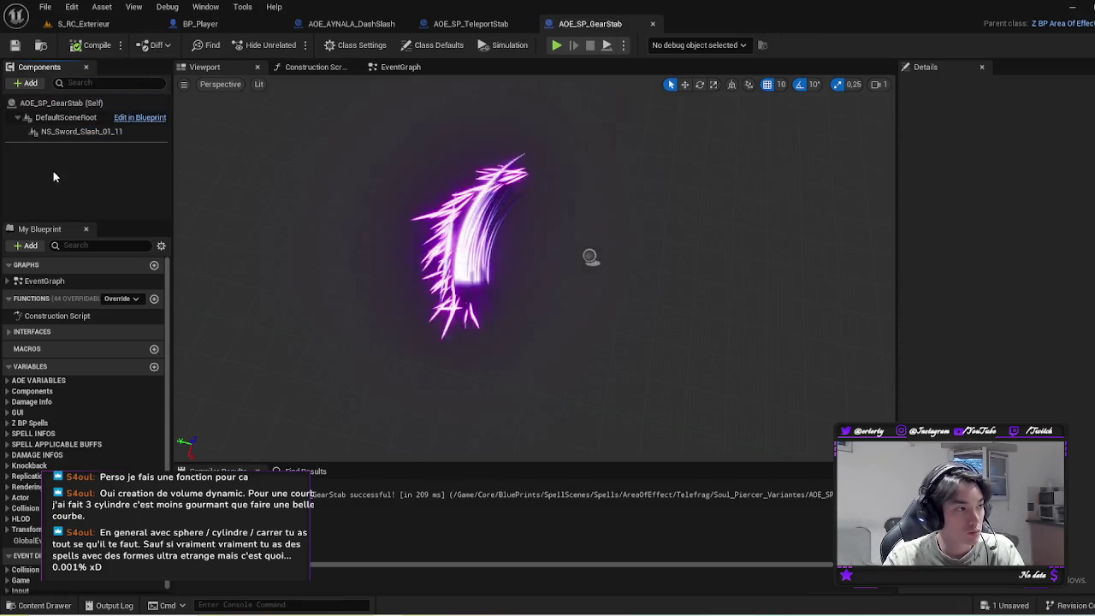
Step: Open NS_Sword_Slash_01_11, inspect Main_Swipe's mesh renderer and locate the SM_Sword_Slash_Base mesh
{"action": "left_click", "coordinate": [78, 132]}
{"action": "scroll", "coordinate": [992, 316], "scroll_direction": "up", "scroll_amount": 15}
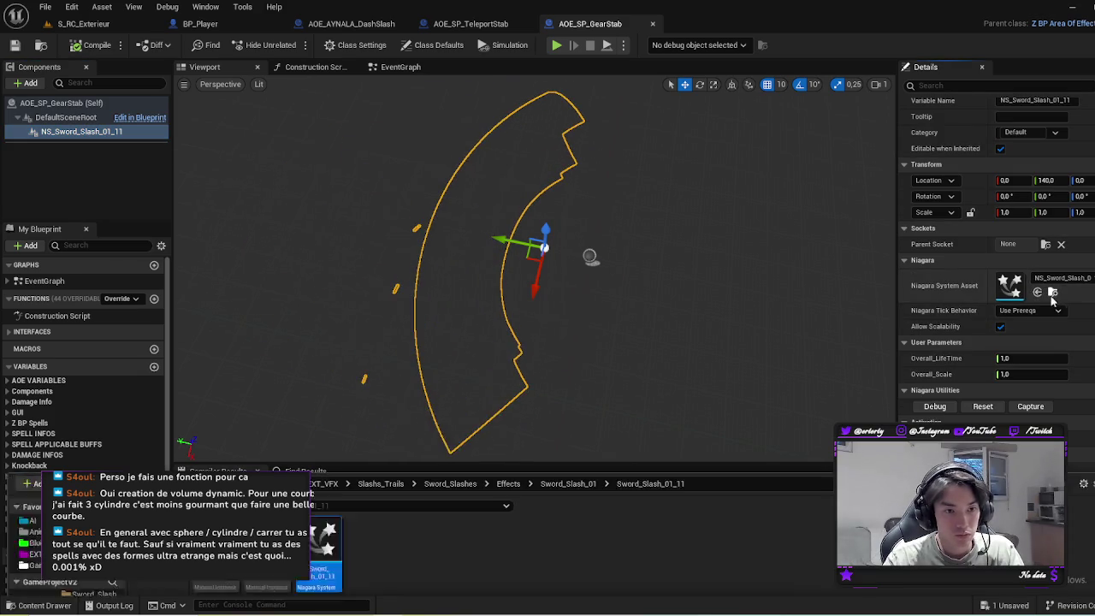
{"action": "left_click", "coordinate": [1054, 293]}
{"action": "double_click", "coordinate": [321, 495]}
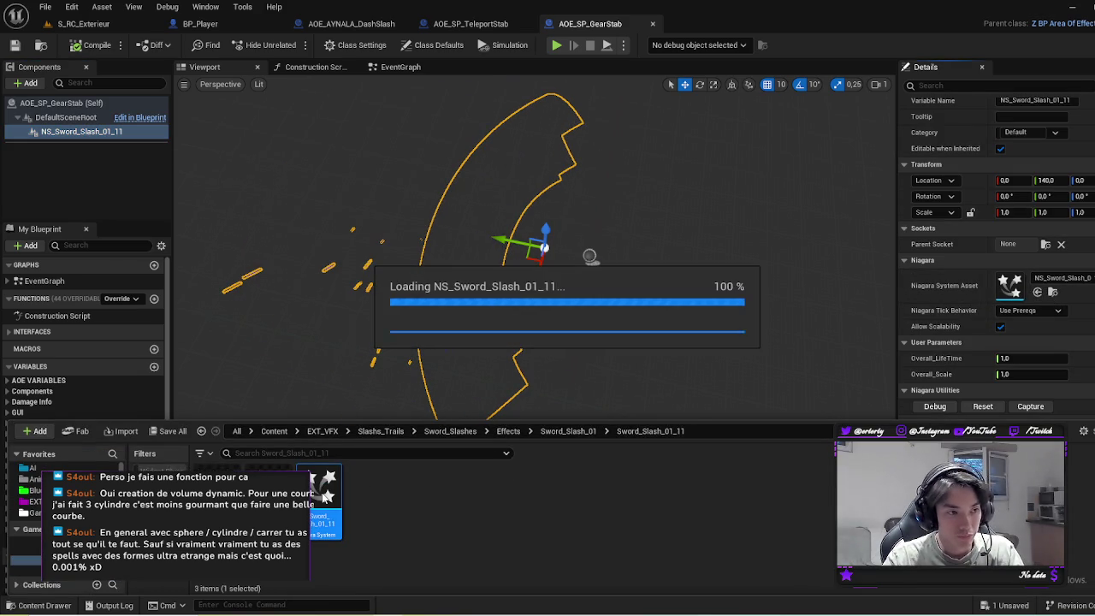
{"action": "left_click", "coordinate": [553, 229]}
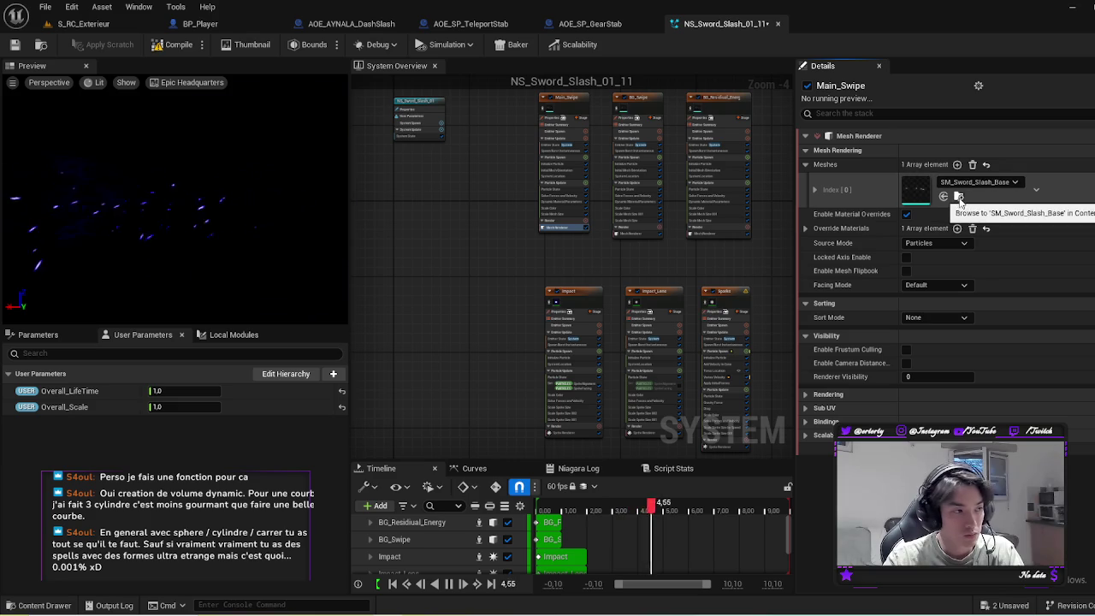
{"action": "left_click", "coordinate": [957, 197]}
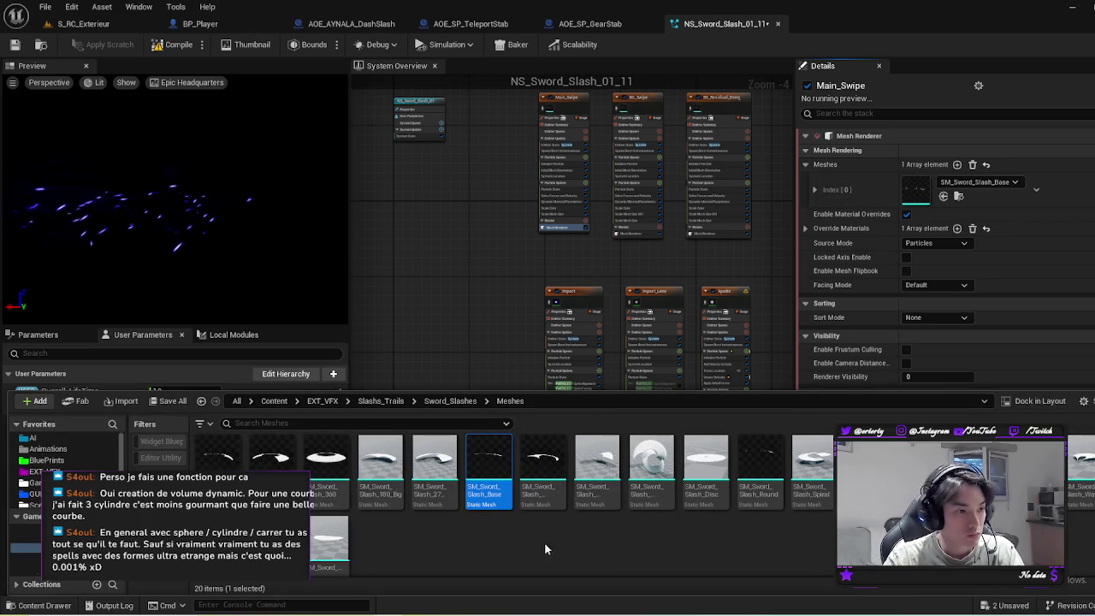
Step: Cycle through the level and AOE_SP_TeleportStab back to the AOE_SP_GearStab blueprint
{"action": "left_click", "coordinate": [79, 24]}
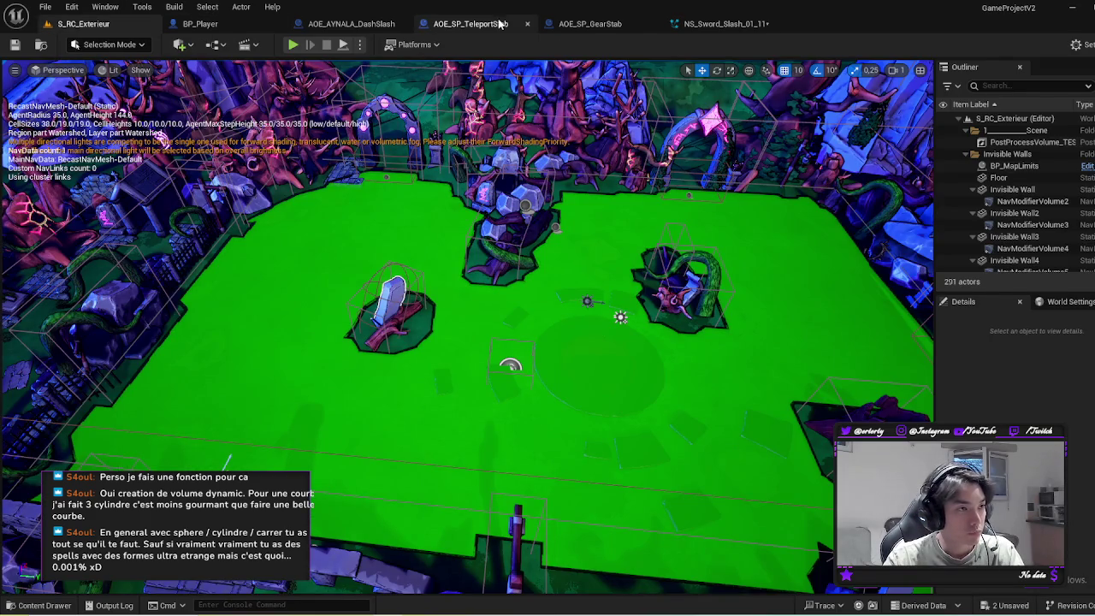
{"action": "left_click", "coordinate": [501, 24]}
{"action": "left_click", "coordinate": [589, 24]}
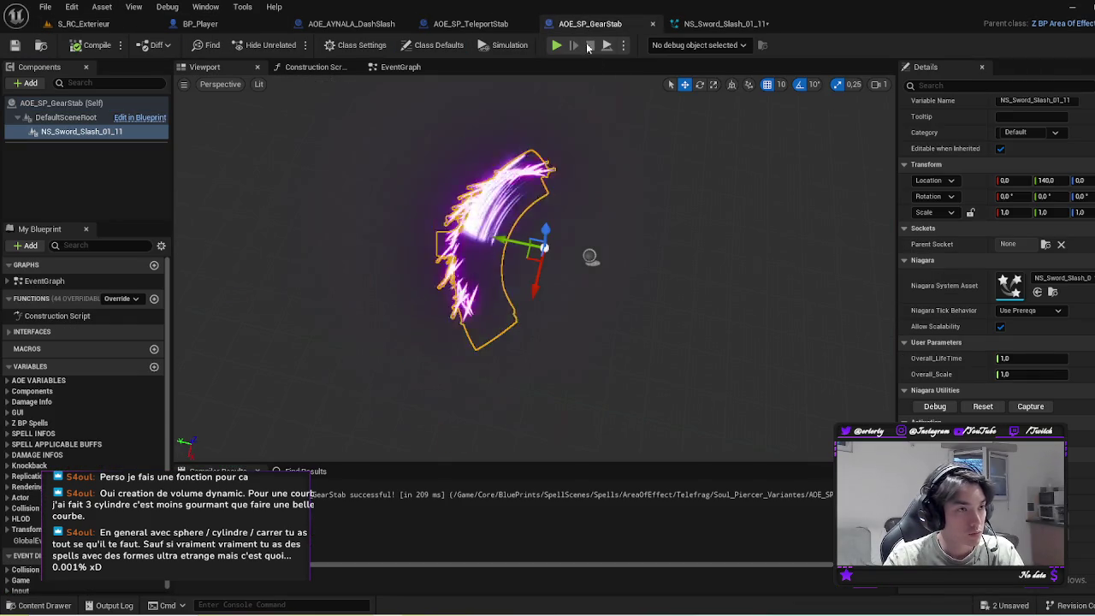
Step: Add SM_Sword_Slash_Base from the Content Drawer, compile, and reparent it under the scene root
{"action": "key", "text": "ctrl+space"}
{"action": "mouse_move", "coordinate": [488, 509]}
{"action": "left_mouse_down"}
{"action": "mouse_move", "coordinate": [64, 158]}
{"action": "mouse_move", "coordinate": [62, 128]}
{"action": "left_mouse_up"}
{"action": "left_click", "coordinate": [80, 145]}
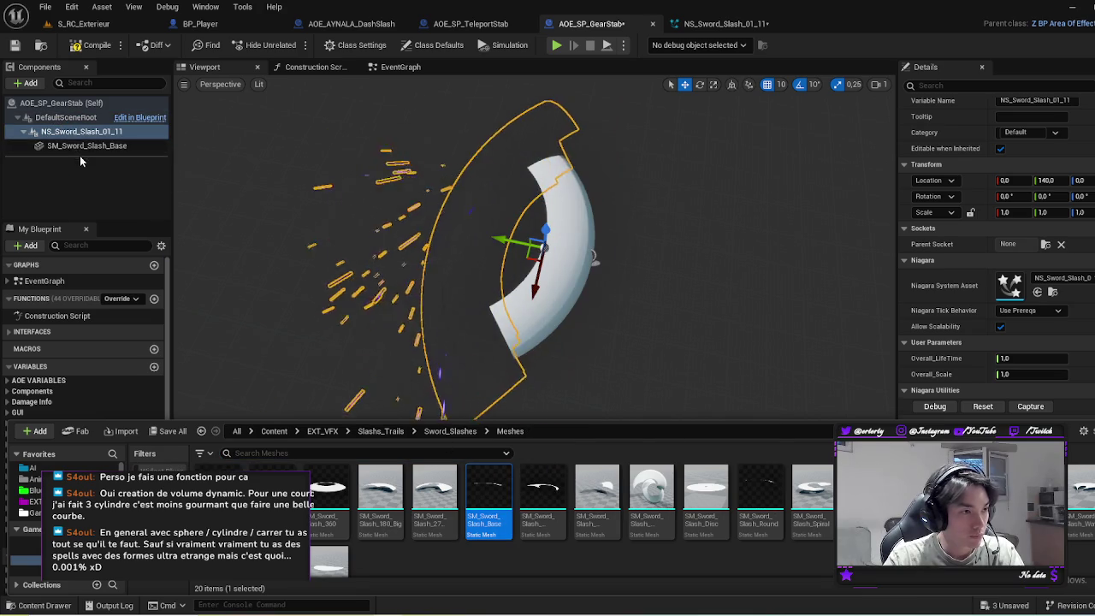
{"action": "key", "text": "F7"}
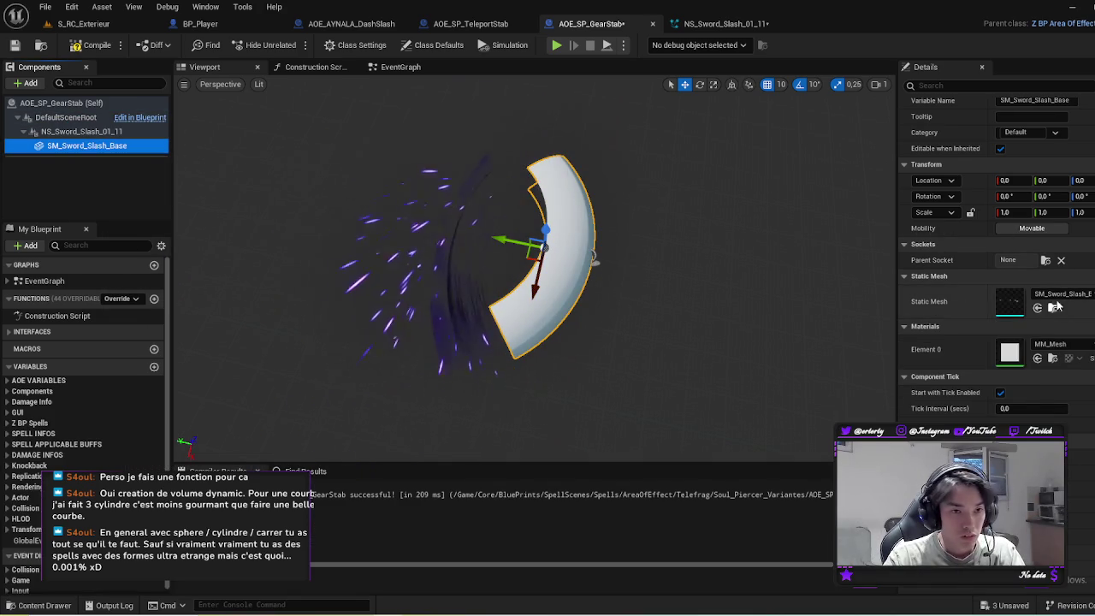
{"action": "mouse_move", "coordinate": [86, 146]}
{"action": "left_mouse_down"}
{"action": "mouse_move", "coordinate": [22, 161]}
{"action": "mouse_move", "coordinate": [74, 136]}
{"action": "mouse_move", "coordinate": [60, 117]}
{"action": "left_mouse_up"}
Step: Set the mesh's Y location to 0, rotate it about 180°, then move it sideways
{"action": "double_click", "coordinate": [1046, 180]}
{"action": "type", "text": "0"}
{"action": "key", "text": "Return"}
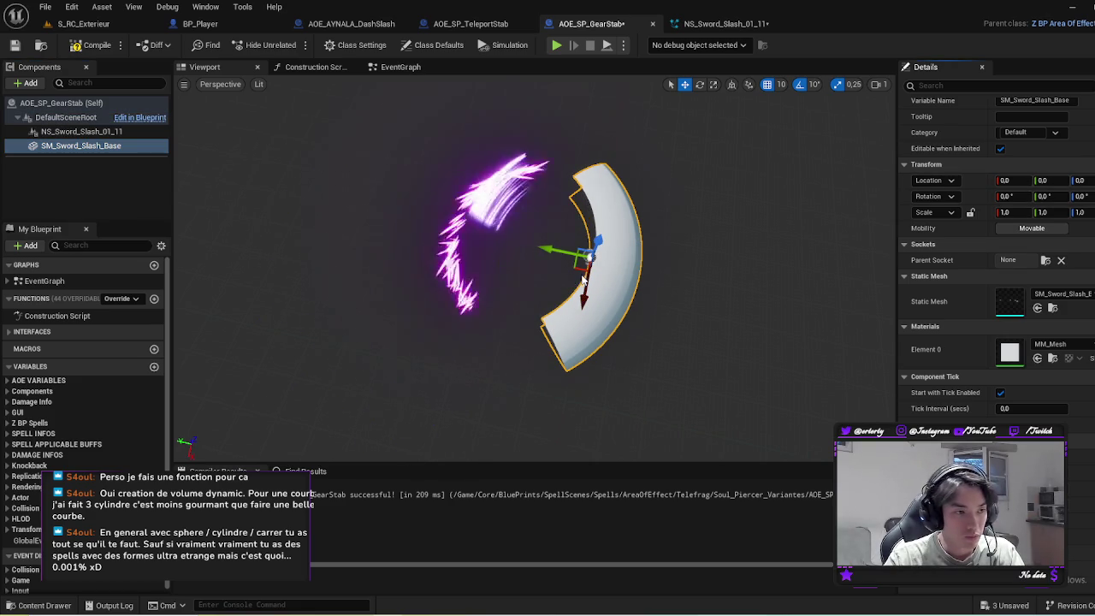
{"action": "left_click", "coordinate": [700, 84]}
{"action": "mouse_move", "coordinate": [585, 332]}
{"action": "left_mouse_down"}
{"action": "mouse_move", "coordinate": [575, 322]}
{"action": "mouse_move", "coordinate": [606, 293]}
{"action": "left_mouse_up"}
{"action": "key", "text": "w"}
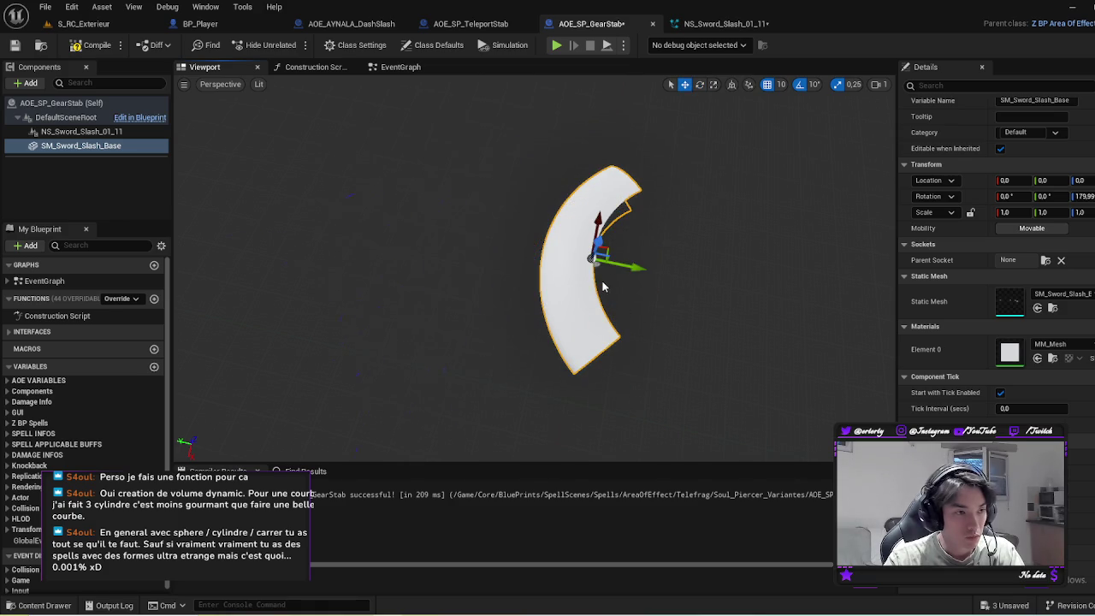
{"action": "mouse_move", "coordinate": [590, 246]}
{"action": "left_mouse_down"}
{"action": "mouse_move", "coordinate": [497, 222]}
{"action": "mouse_move", "coordinate": [501, 236]}
{"action": "mouse_move", "coordinate": [587, 251]}
{"action": "left_mouse_up"}
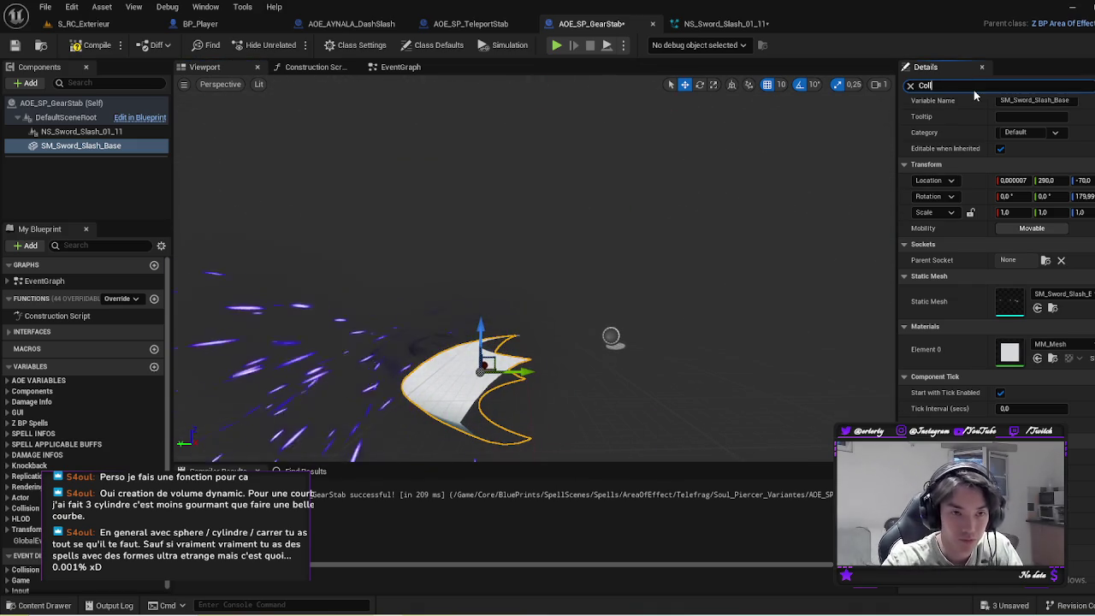
Step: Filter Details for 'Colli' and copy SM_Sword_Slash_270 from AOE_AYNALA_DashSlash
{"action": "type", "text": "Colli"}
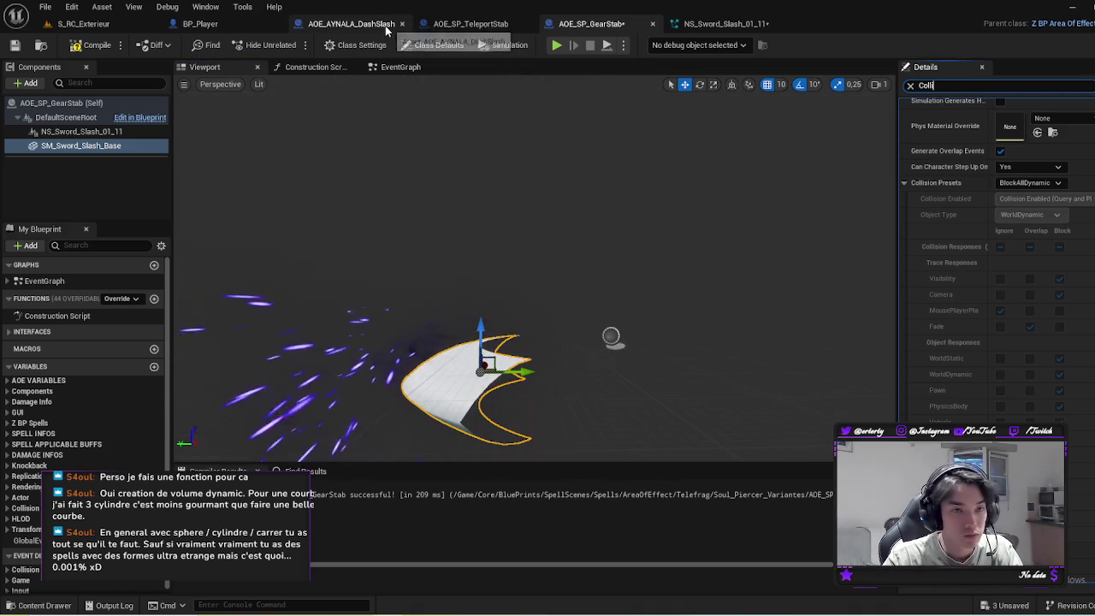
{"action": "left_click", "coordinate": [361, 25]}
{"action": "left_click", "coordinate": [78, 145]}
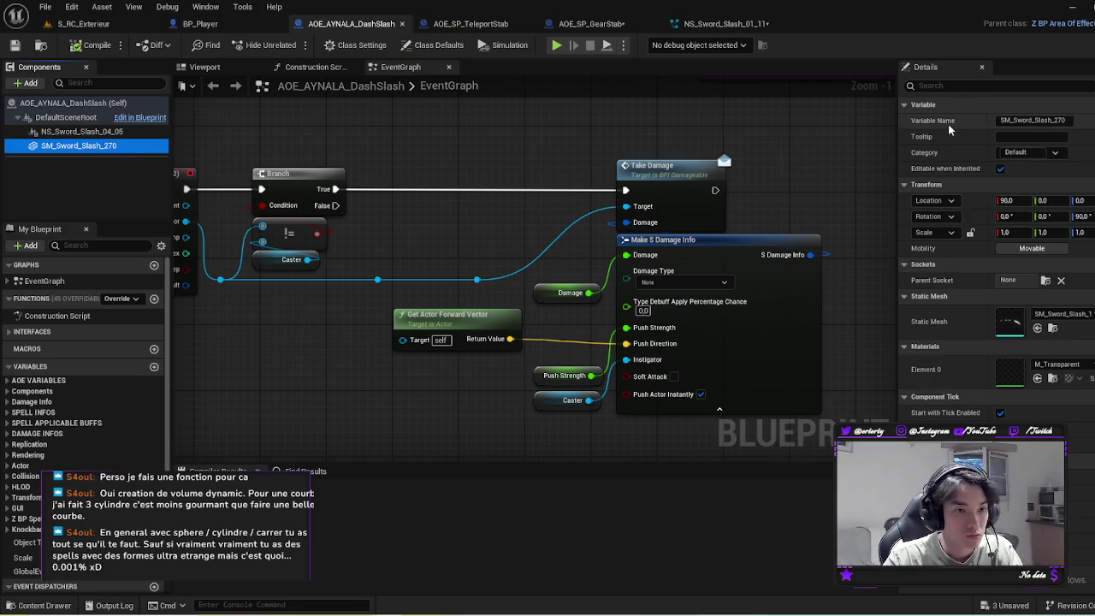
{"action": "left_click", "coordinate": [126, 172]}
{"action": "left_click", "coordinate": [101, 147]}
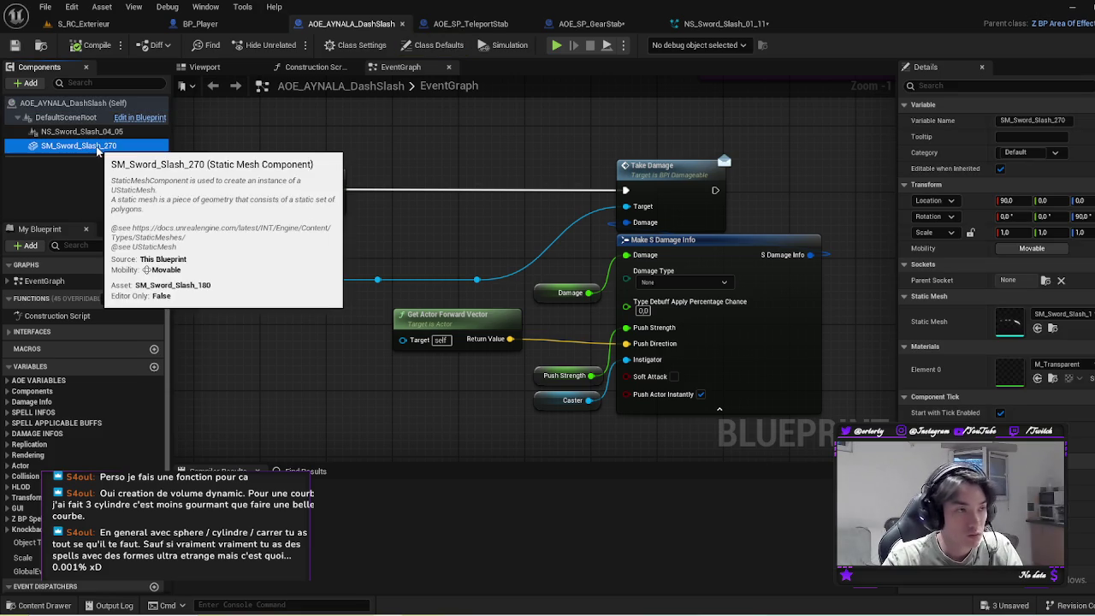
Step: Paste SM_Sword_Slash_270 under AOE_SP_GearStab's root and compare its OverlapAll collision with SM_Sword_Slash_Base
{"action": "left_click", "coordinate": [590, 24]}
{"action": "left_click", "coordinate": [60, 118]}
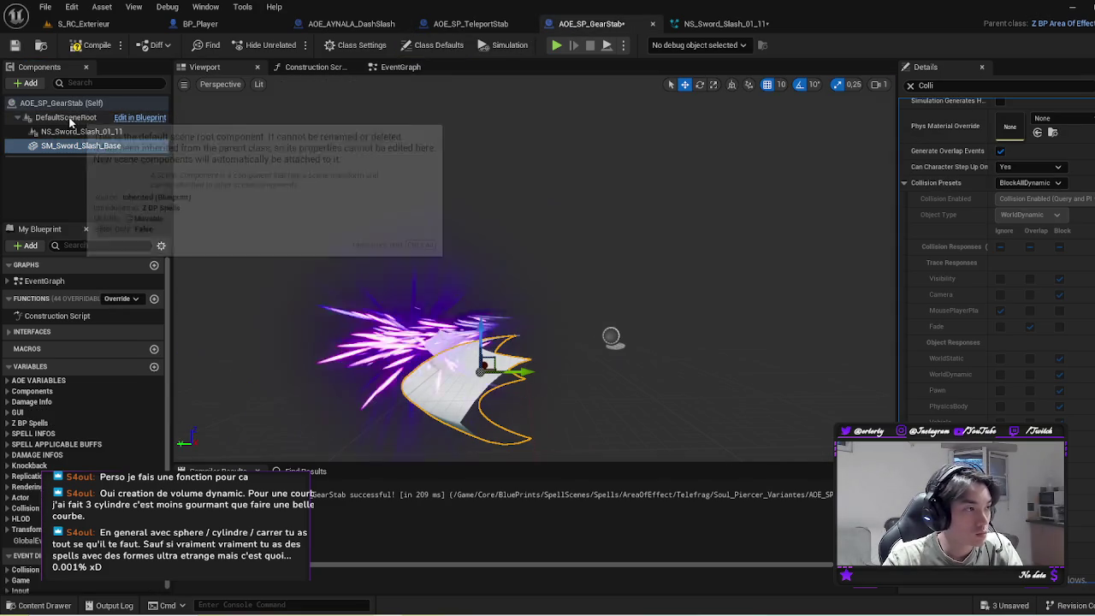
{"action": "left_click", "coordinate": [80, 147]}
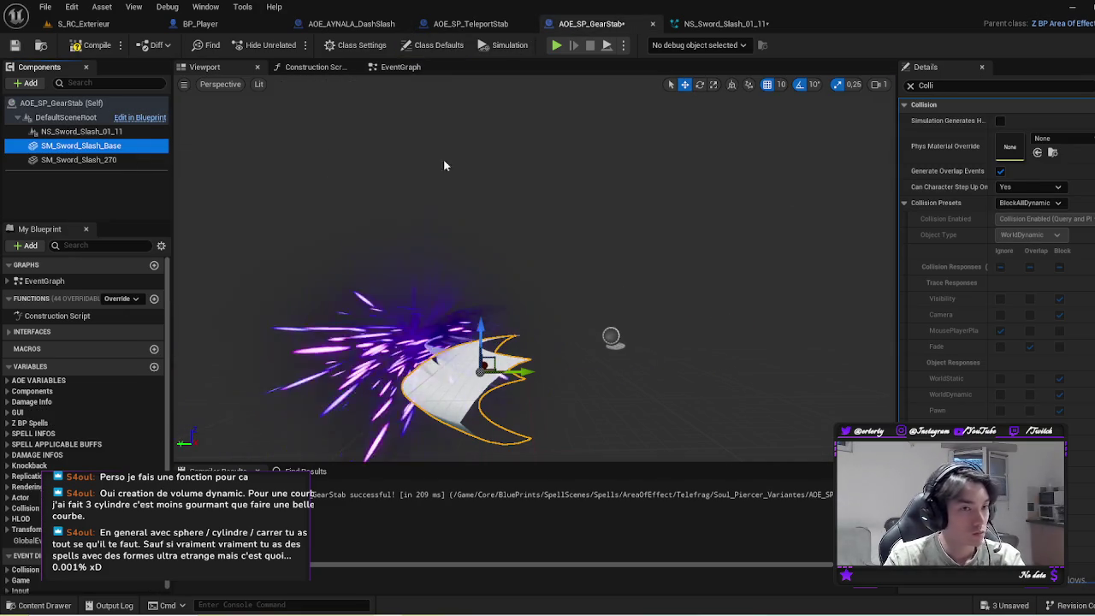
{"action": "left_click", "coordinate": [86, 162]}
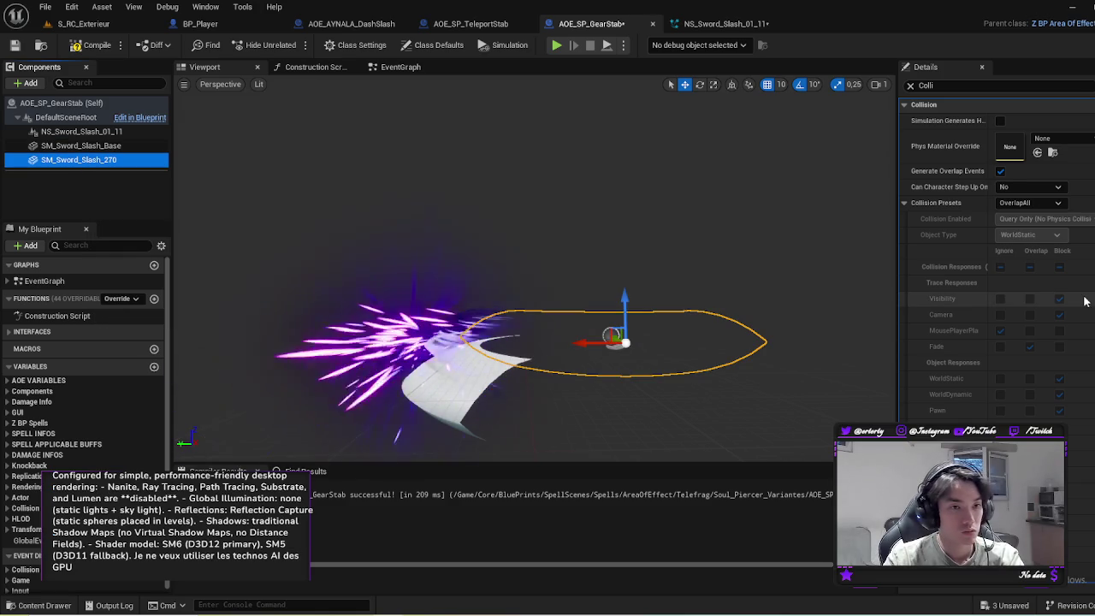
{"action": "left_click", "coordinate": [46, 146]}
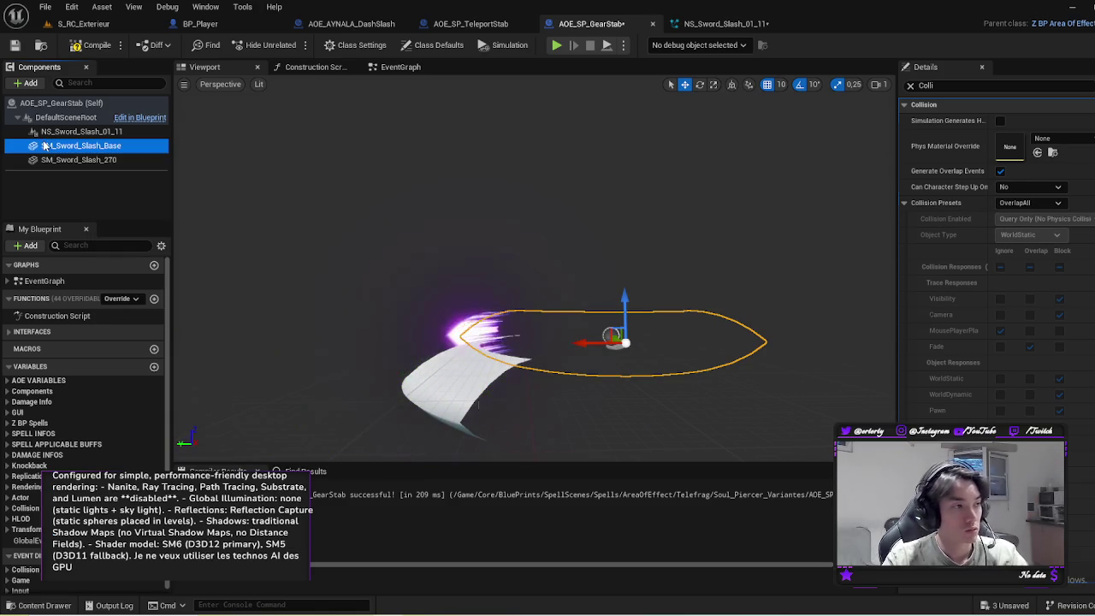
Step: Assign SM_Sword_Slash_Base as SM_Sword_Slash_270's static mesh and reset its Z rotation to 0
{"action": "left_click", "coordinate": [912, 88]}
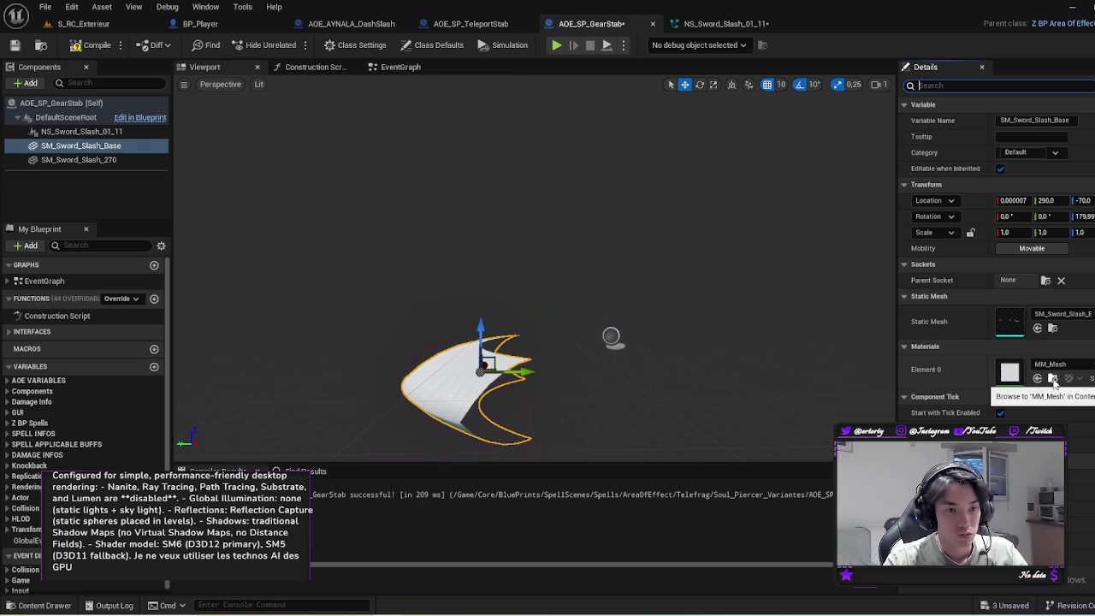
{"action": "left_click", "coordinate": [1053, 328]}
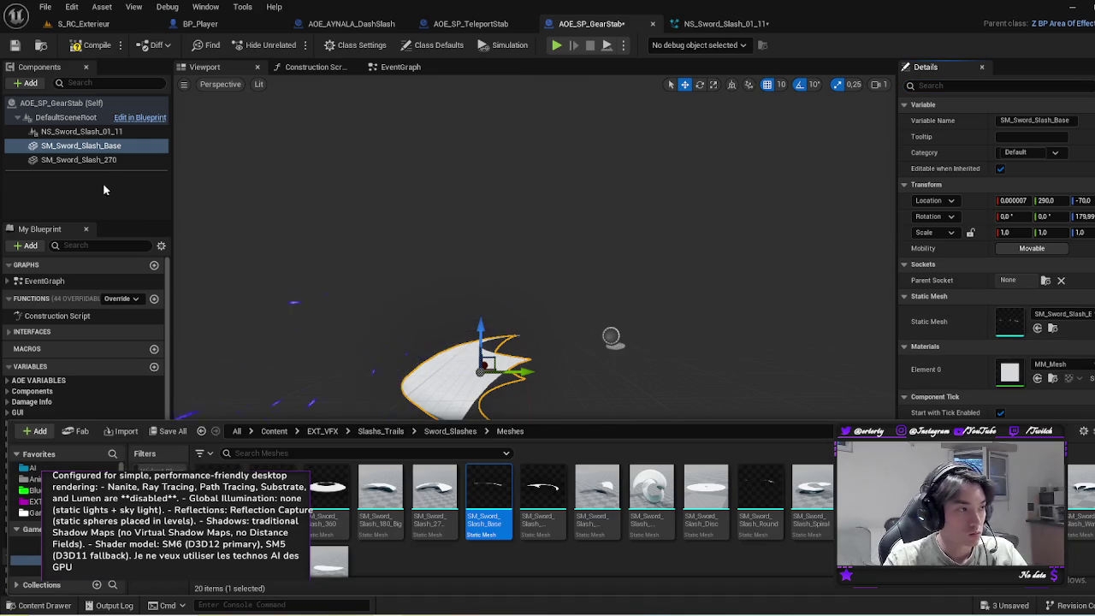
{"action": "left_click", "coordinate": [79, 159]}
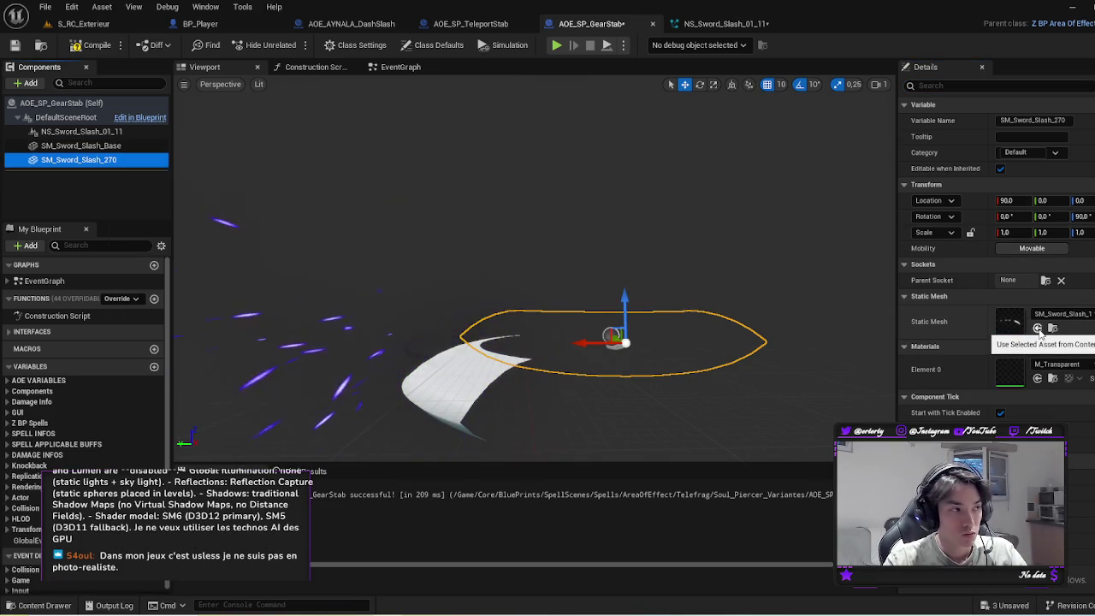
{"action": "left_click", "coordinate": [1038, 329]}
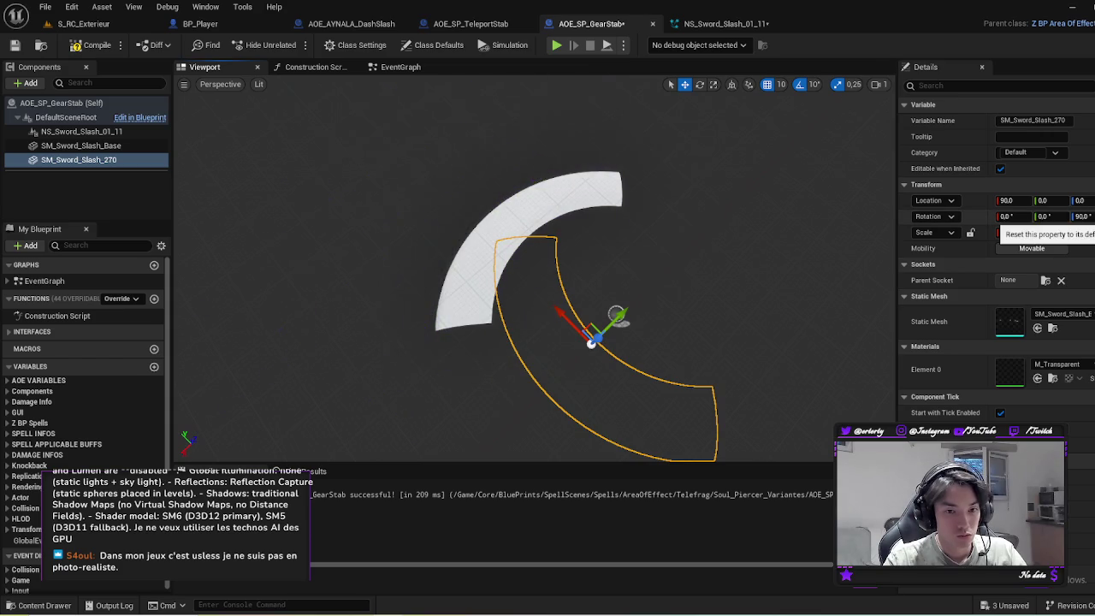
{"action": "left_click", "coordinate": [1001, 220]}
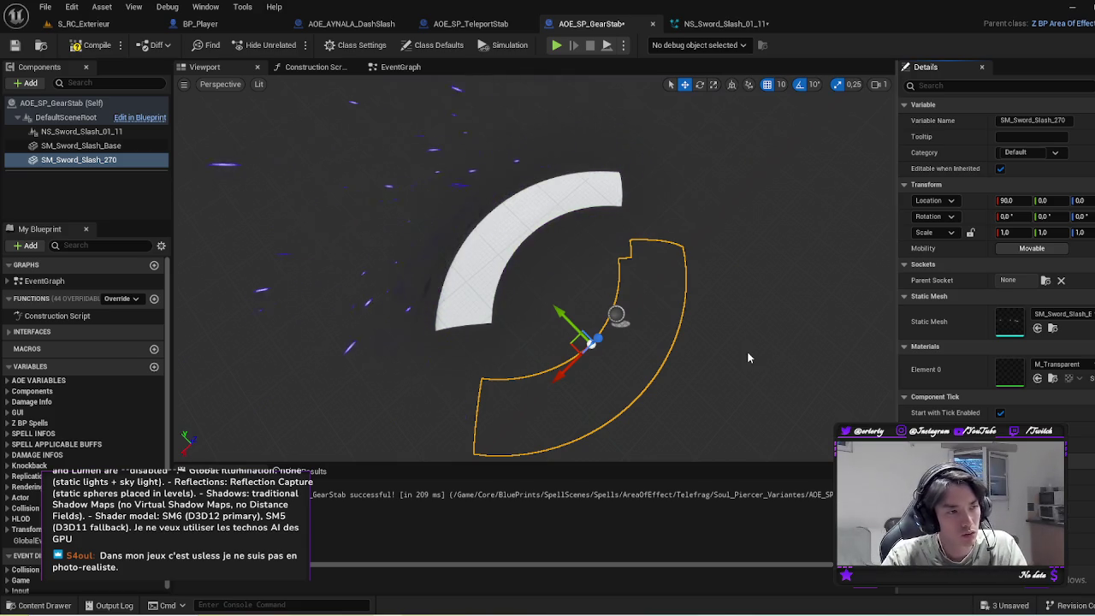
{"action": "mouse_move", "coordinate": [747, 358]}
{"action": "left_mouse_down"}
{"action": "mouse_move", "coordinate": [754, 295]}
{"action": "mouse_move", "coordinate": [770, 283]}
{"action": "mouse_move", "coordinate": [808, 270]}
{"action": "mouse_move", "coordinate": [864, 303]}
{"action": "left_mouse_up"}
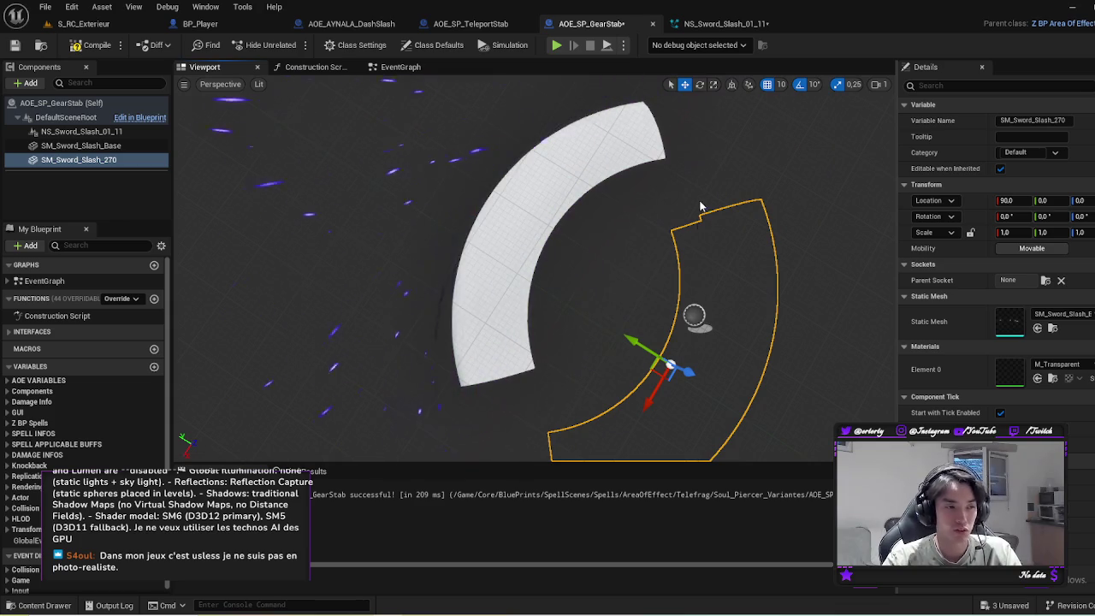
{"action": "left_click", "coordinate": [81, 131]}
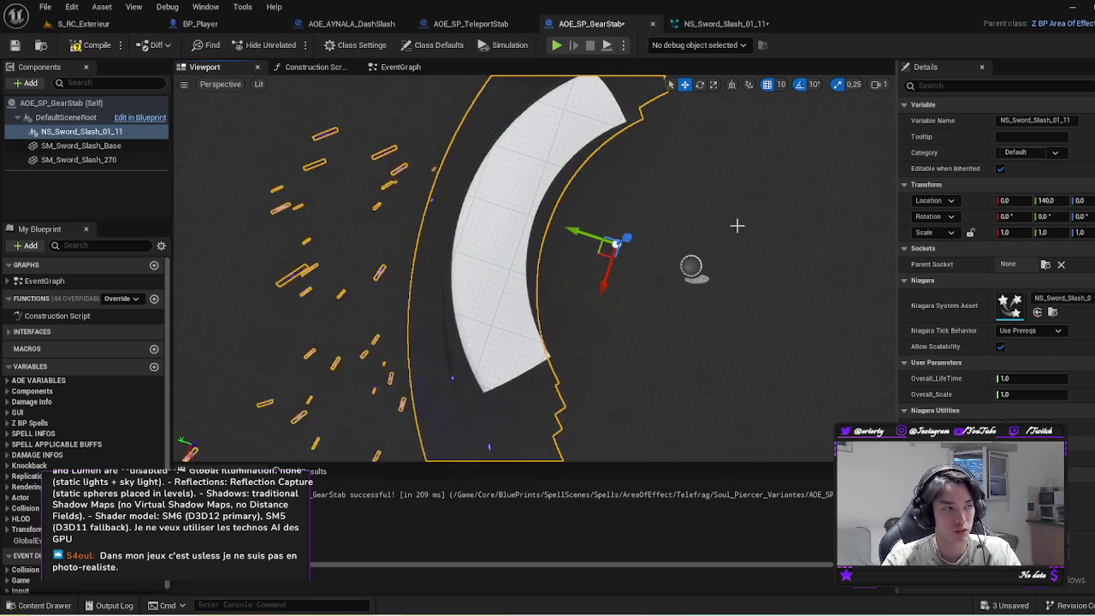
Step: Reselect SM_Sword_Slash_270 and change its material to MM_Mesh
{"action": "left_click", "coordinate": [129, 160]}
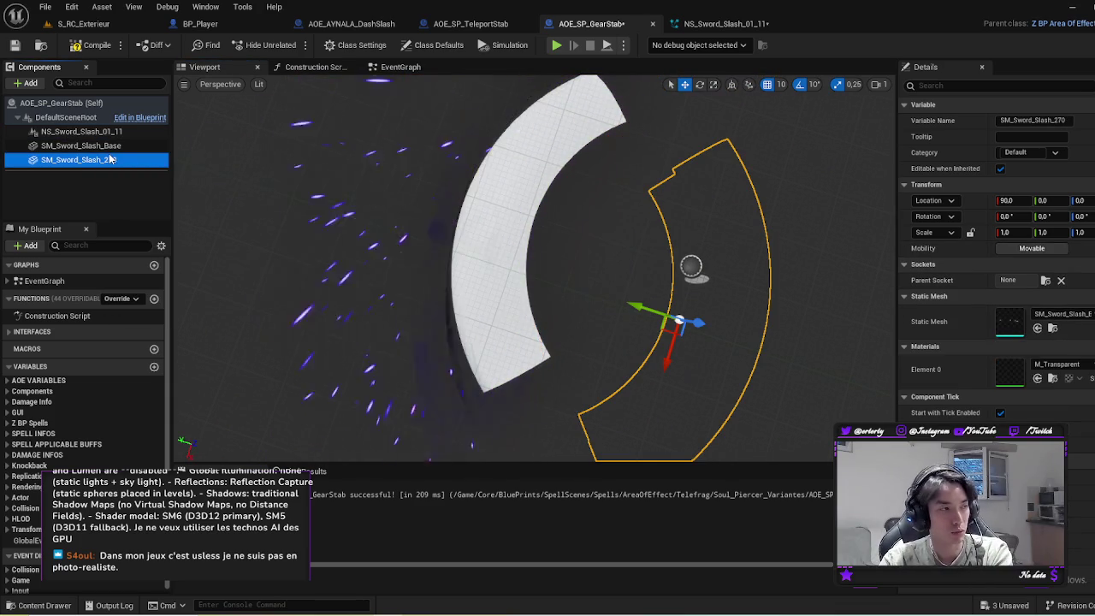
{"action": "left_click", "coordinate": [81, 145]}
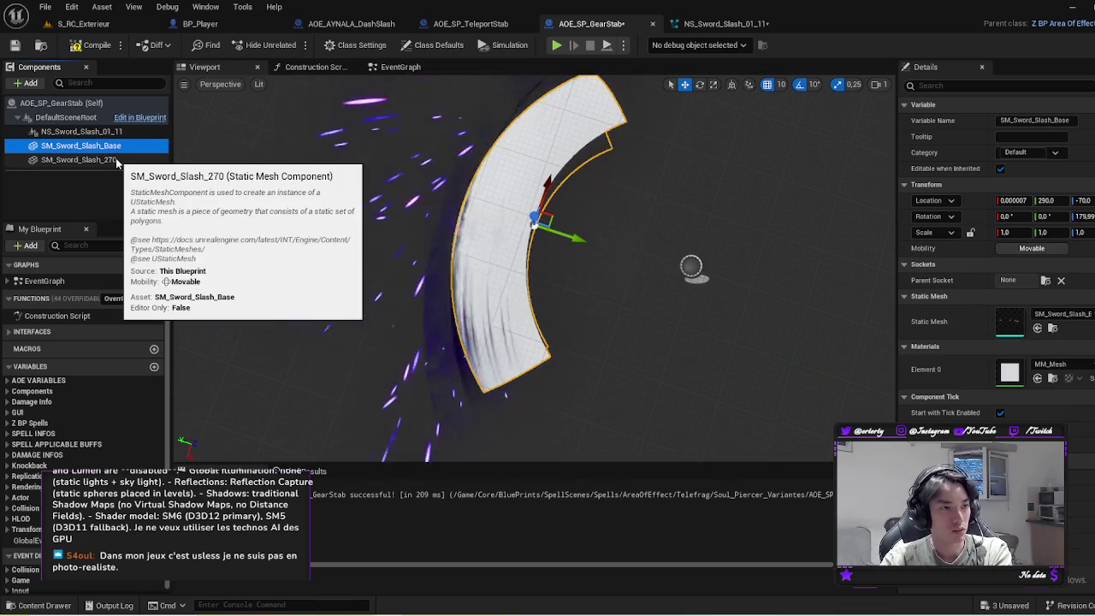
{"action": "left_click", "coordinate": [118, 162]}
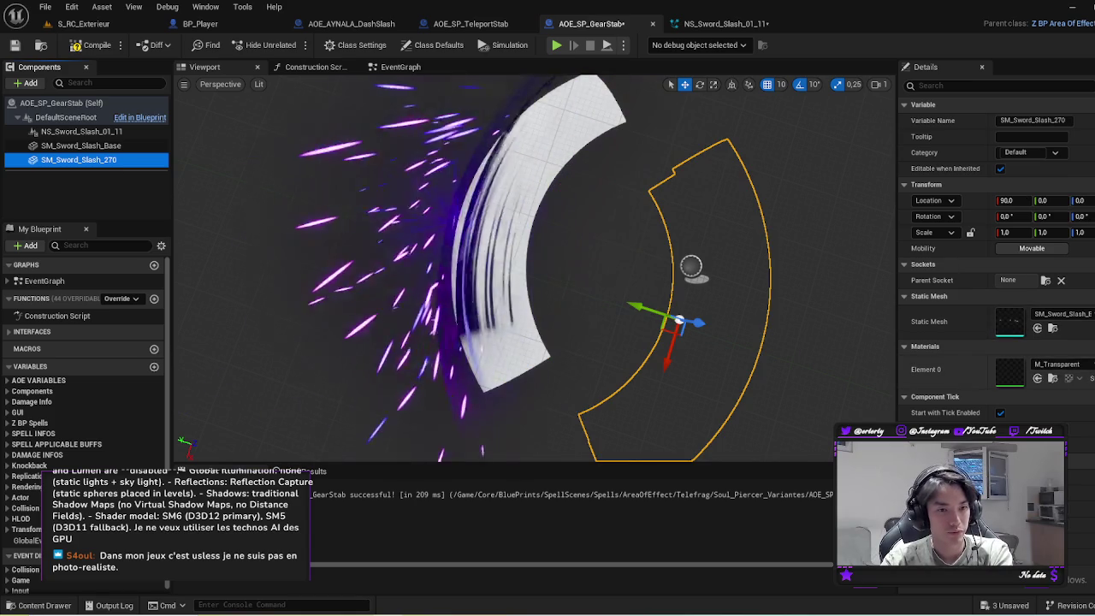
{"action": "left_click", "coordinate": [1053, 379]}
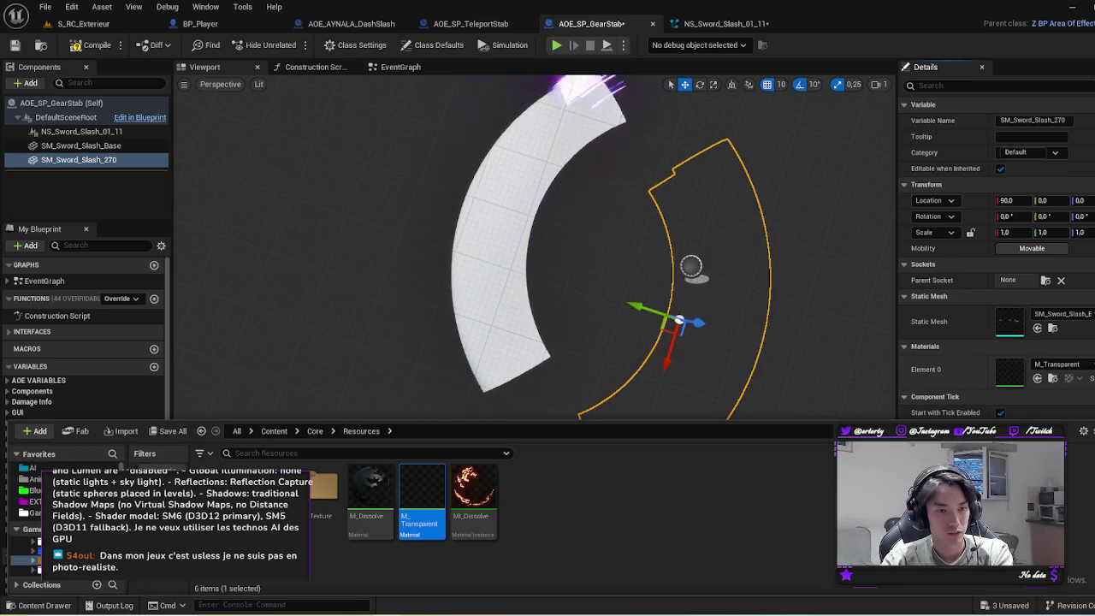
{"action": "left_click", "coordinate": [1038, 378]}
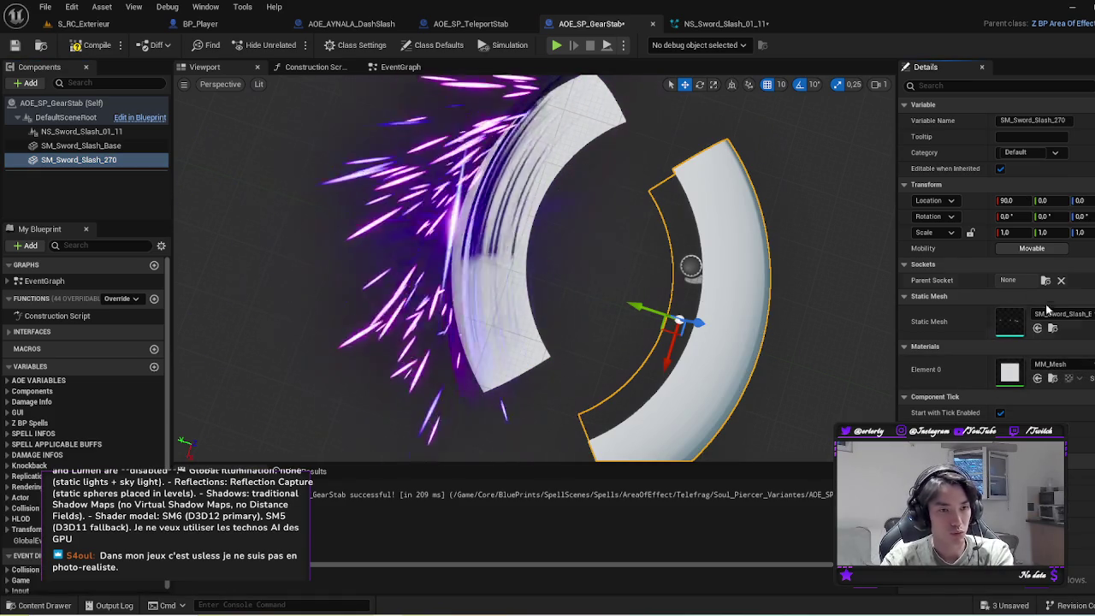
Step: Reset SM_Sword_Slash_270's X location to 0 and set its Z rotation to 180
{"action": "left_click", "coordinate": [47, 147]}
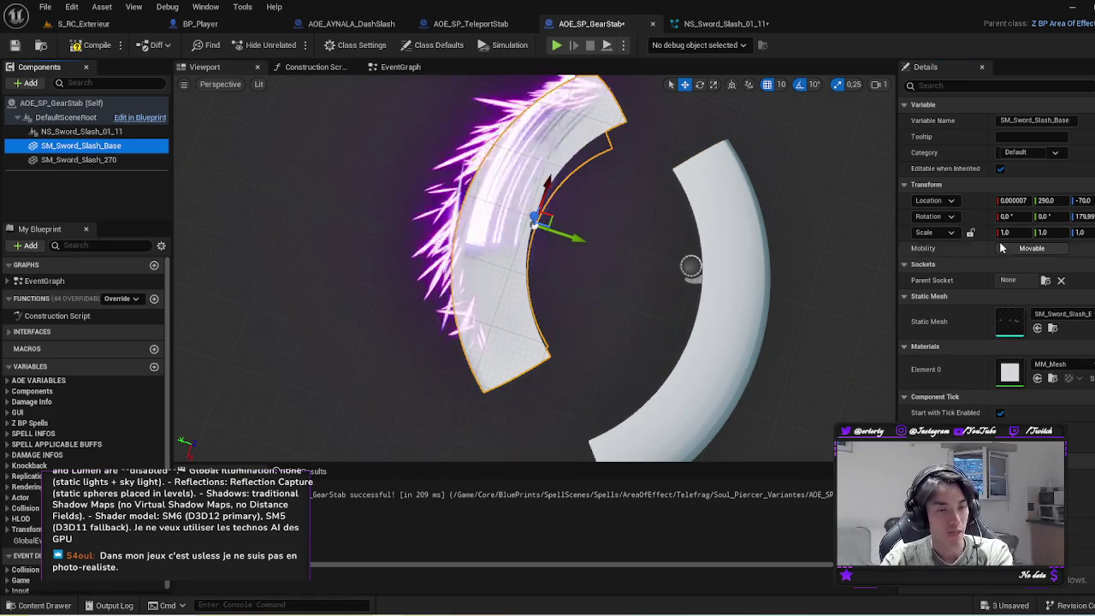
{"action": "left_click", "coordinate": [67, 158]}
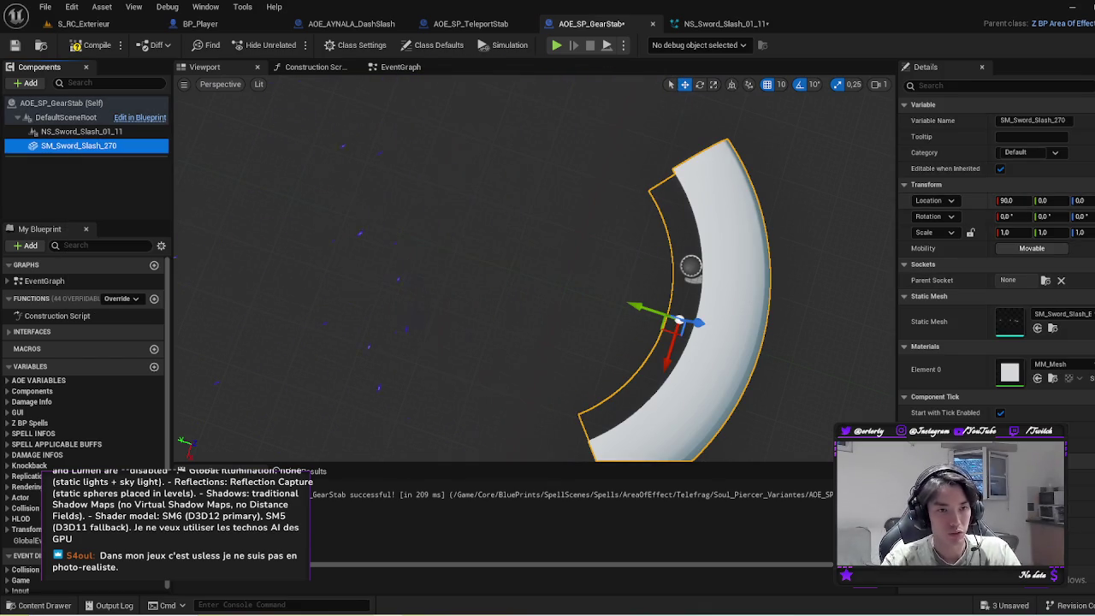
{"action": "left_click", "coordinate": [998, 208]}
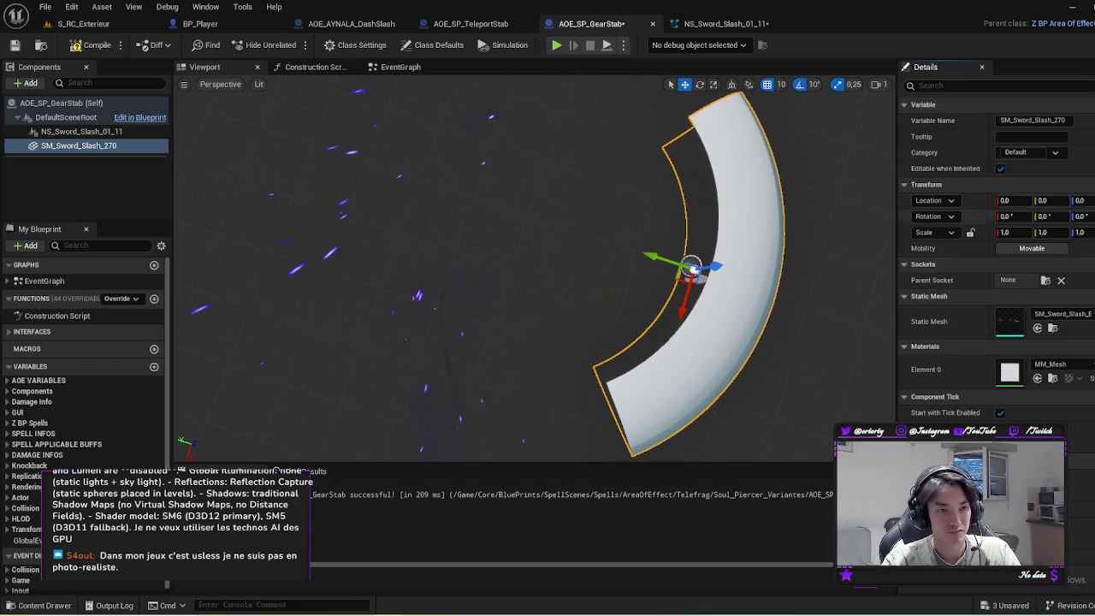
{"action": "left_click", "coordinate": [1083, 216]}
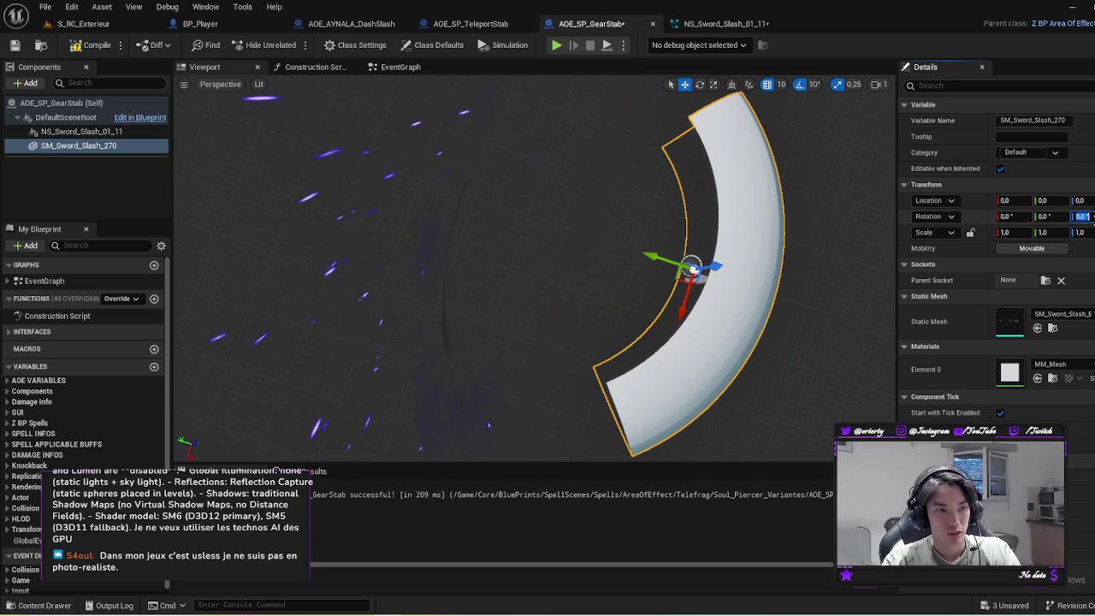
{"action": "type", "text": "180"}
{"action": "key", "text": "Return"}
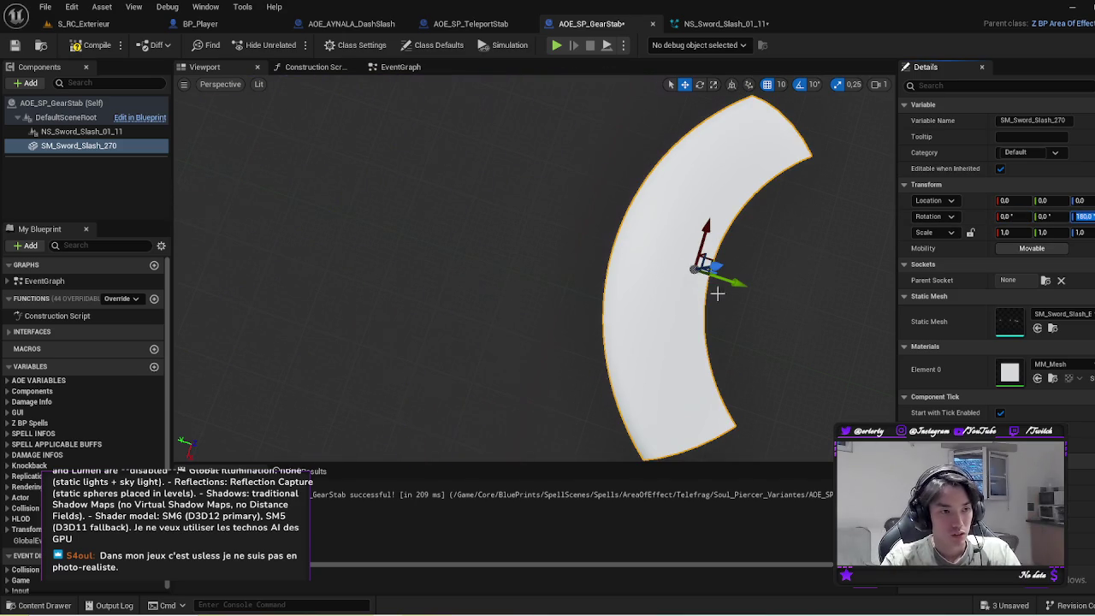
Step: Slide the slash mesh to Y 320 and give it the M_Transparent material
{"action": "mouse_move", "coordinate": [756, 287]}
{"action": "left_mouse_down"}
{"action": "mouse_move", "coordinate": [525, 218]}
{"action": "mouse_move", "coordinate": [642, 219]}
{"action": "left_mouse_up"}
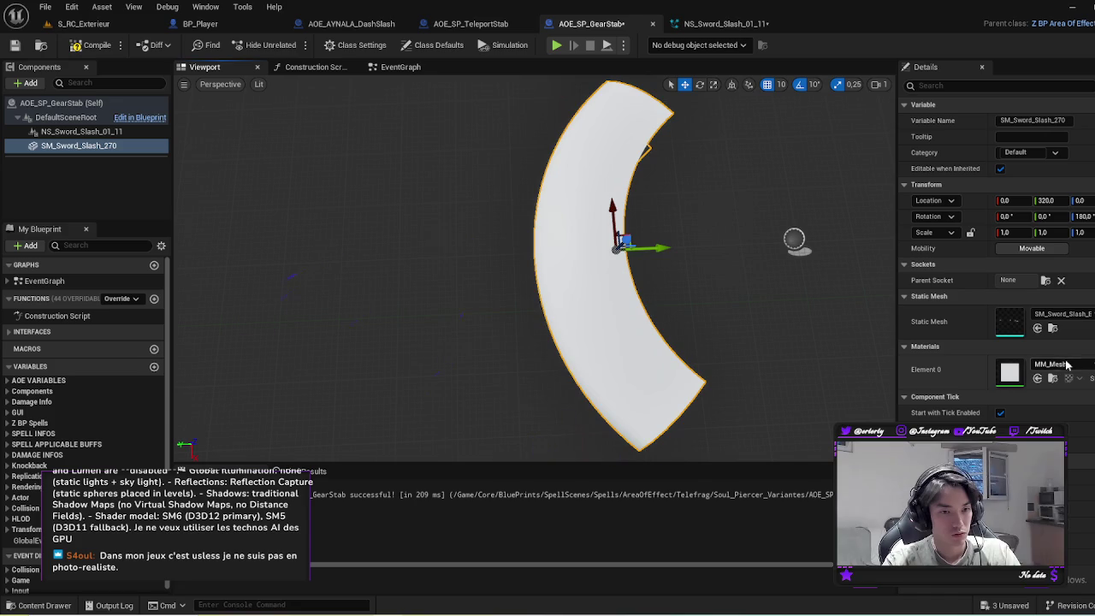
{"action": "key", "text": "ctrl+z"}
{"action": "mouse_move", "coordinate": [599, 342]}
{"action": "left_mouse_down"}
{"action": "mouse_move", "coordinate": [650, 342]}
{"action": "mouse_move", "coordinate": [643, 326]}
{"action": "left_mouse_up"}
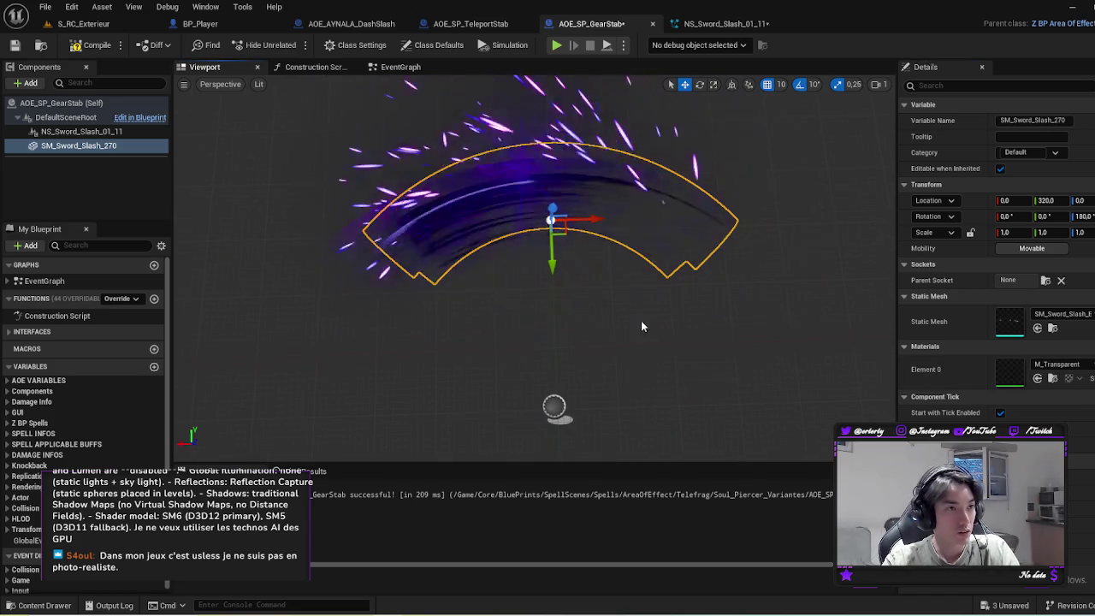
{"action": "left_click", "coordinate": [351, 24]}
{"action": "scroll", "coordinate": [380, 429], "scroll_direction": "up", "scroll_amount": 3}
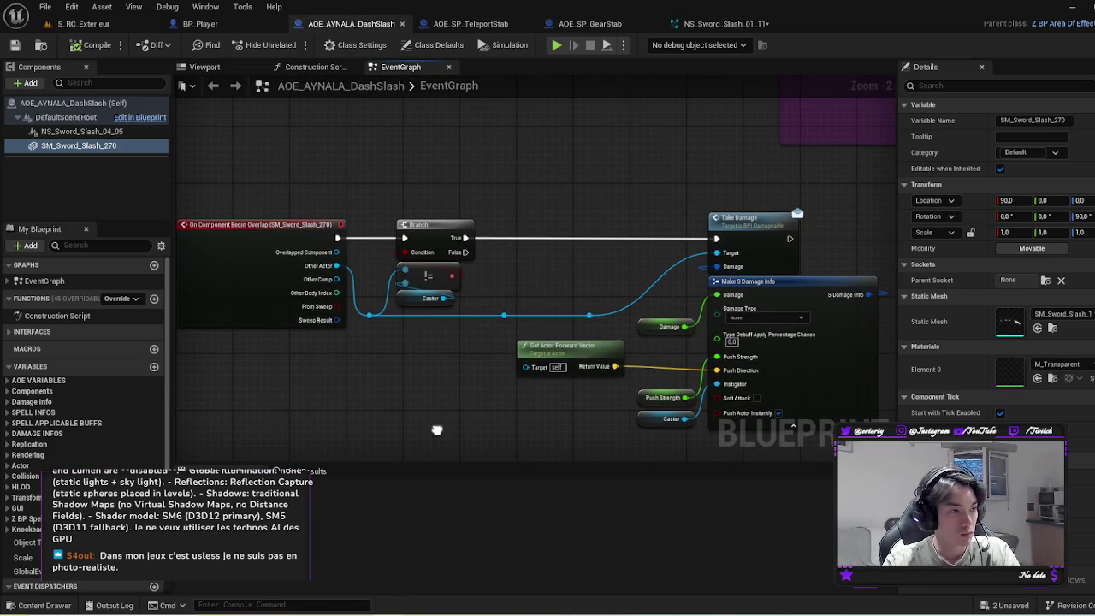
{"action": "scroll", "coordinate": [473, 404], "scroll_direction": "down", "scroll_amount": 1}
{"action": "scroll", "coordinate": [462, 350], "scroll_direction": "up", "scroll_amount": 3}
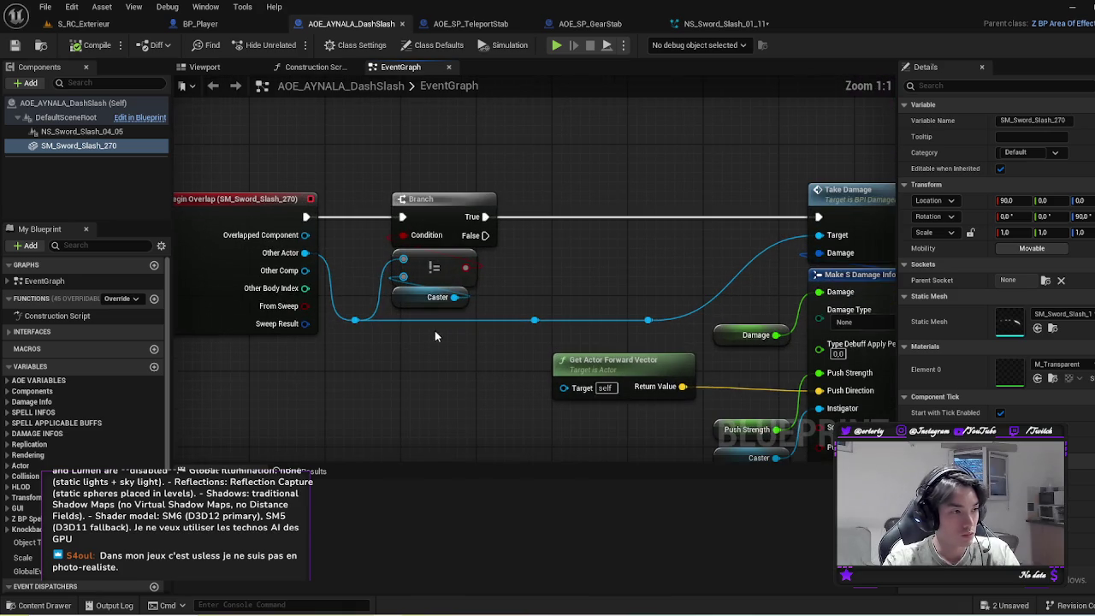
{"action": "left_click_drag", "start_coordinate": [514, 268], "coordinate": [593, 283]}
{"action": "scroll", "coordinate": [592, 288], "scroll_direction": "down", "scroll_amount": 2}
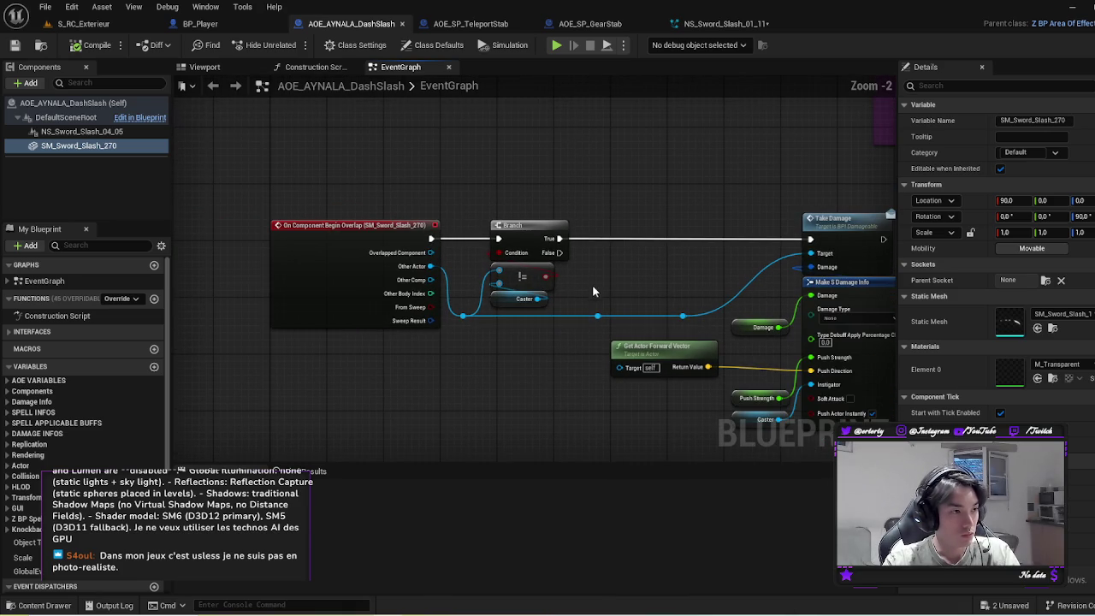
{"action": "left_click", "coordinate": [343, 225]}
{"action": "left_click", "coordinate": [492, 29]}
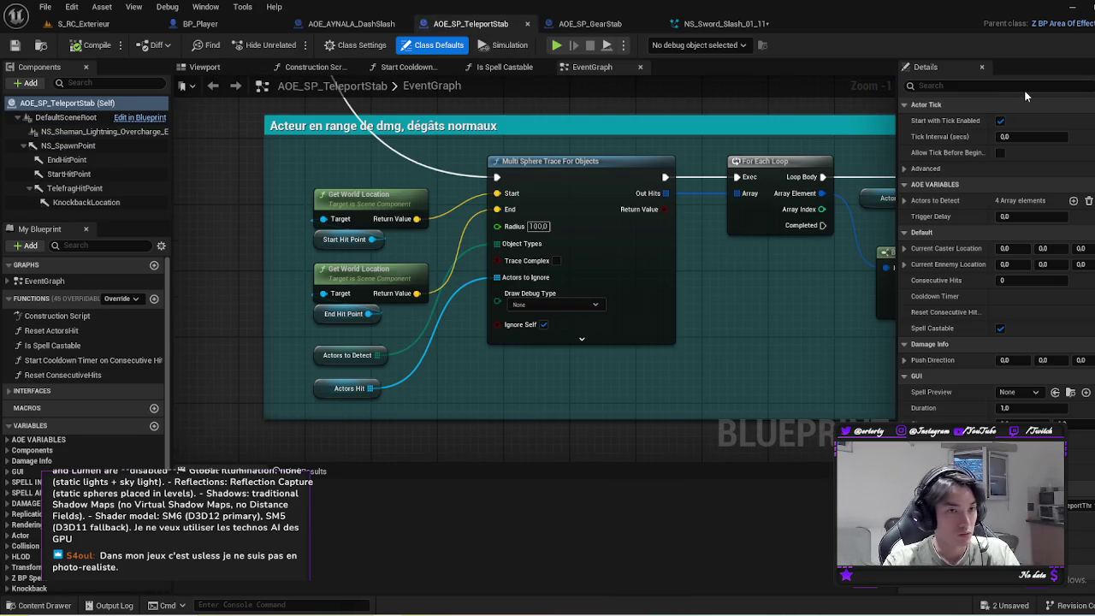
{"action": "type", "text": "Overla"}
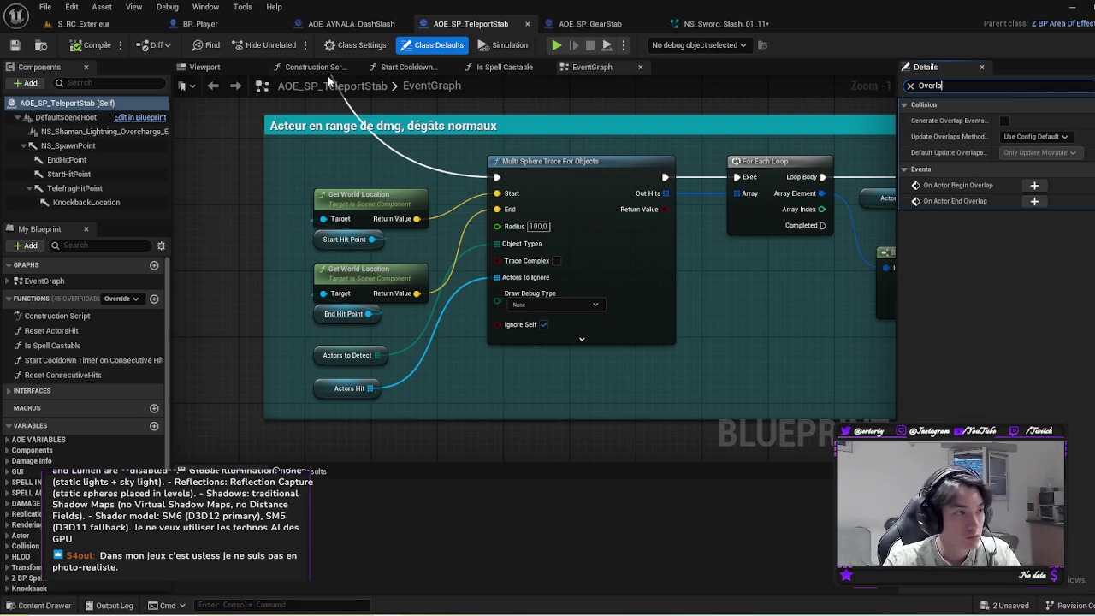
{"action": "left_click", "coordinate": [347, 24]}
{"action": "left_click", "coordinate": [590, 24]}
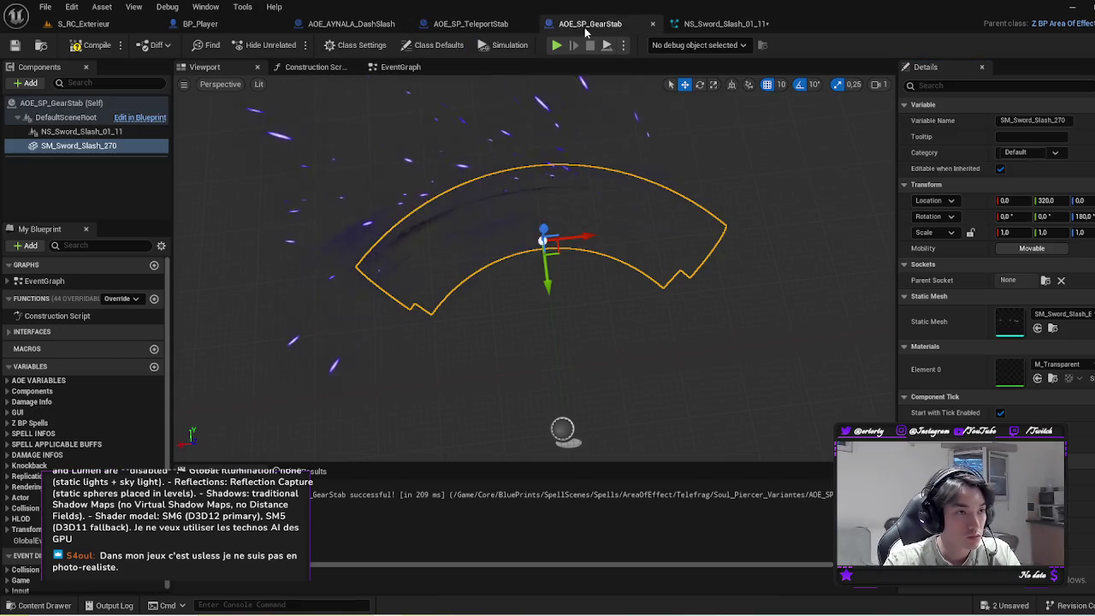
Step: Filter Details for 'Overlap' to verify Generate Overlap Events, then clear the search
{"action": "left_click", "coordinate": [926, 86]}
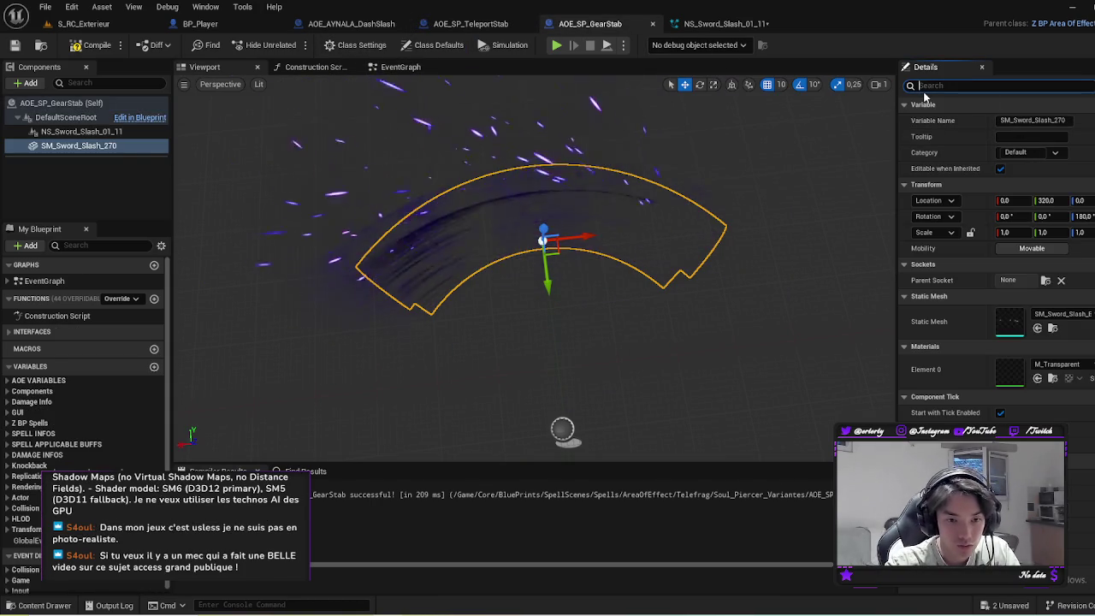
{"action": "type", "text": "Over"}
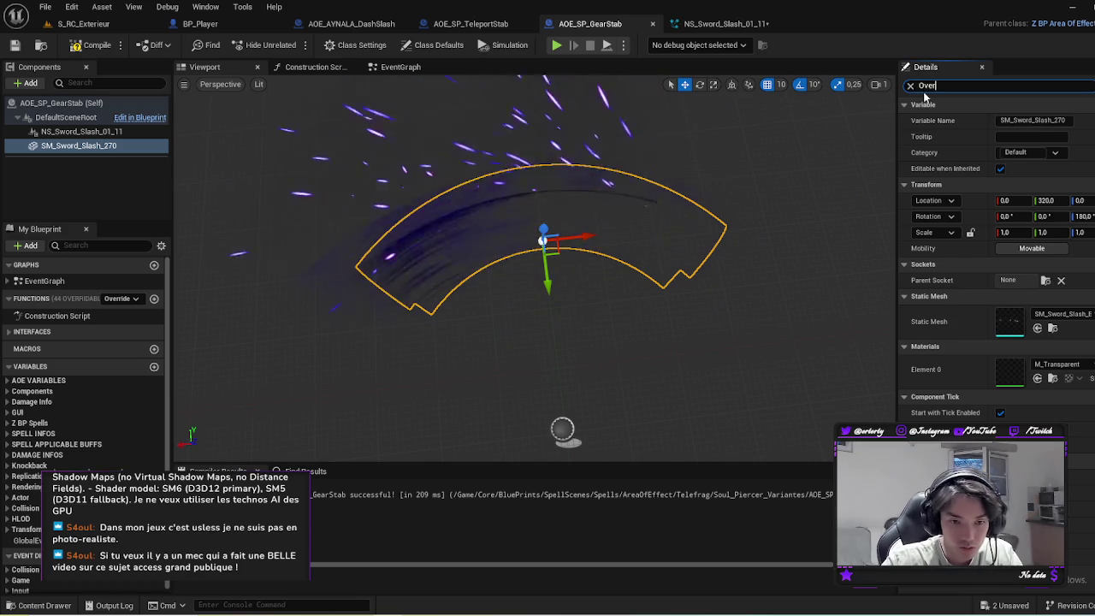
{"action": "type", "text": "lap"}
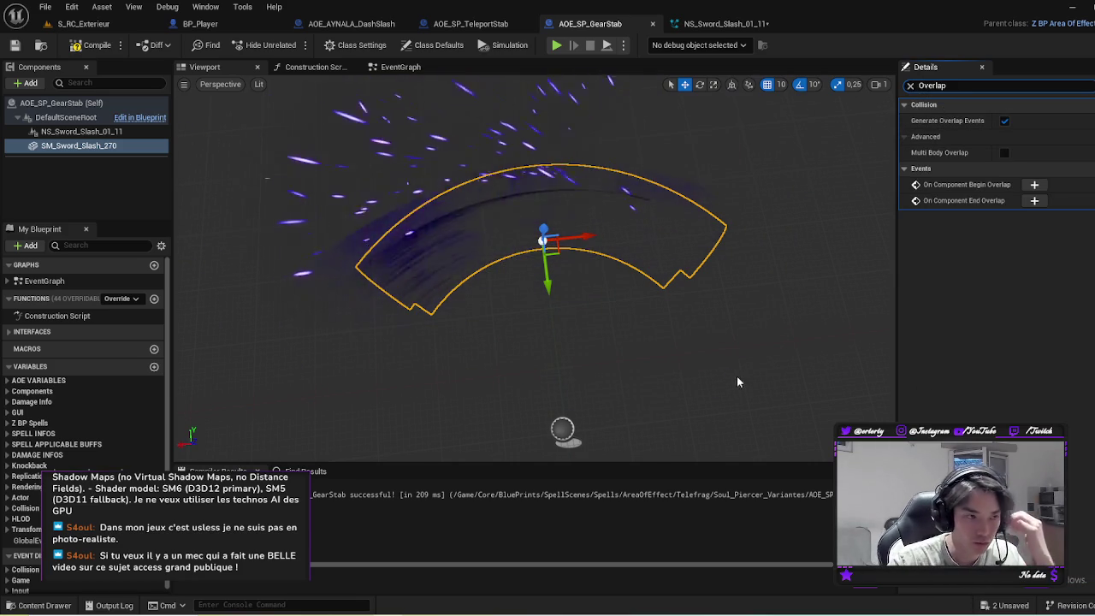
{"action": "left_click_drag", "start_coordinate": [716, 360], "coordinate": [710, 351]}
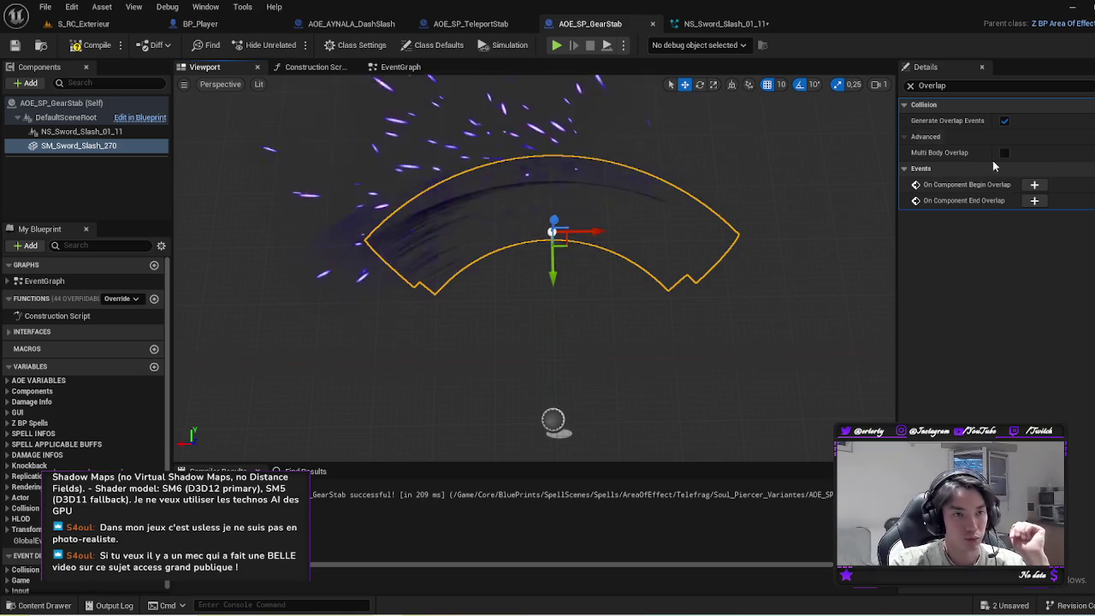
{"action": "key", "text": "Escape"}
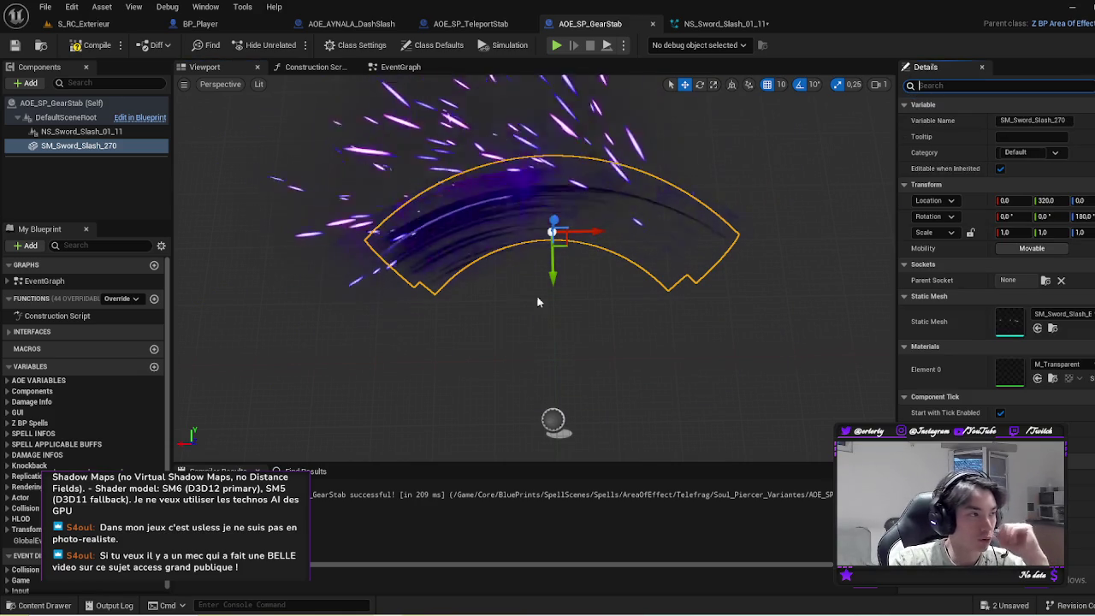
{"action": "left_click", "coordinate": [401, 67]}
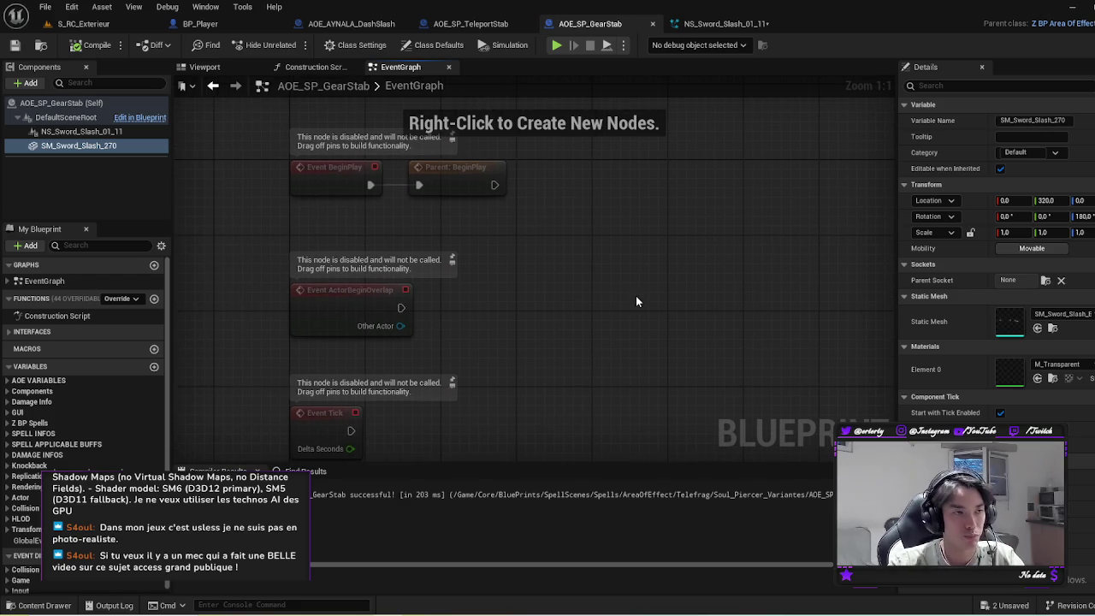
Step: Review the event graph, deselect the node, and save AOE_SP_GearStab with Ctrl+S
{"action": "scroll", "coordinate": [537, 369], "scroll_direction": "down", "scroll_amount": 3}
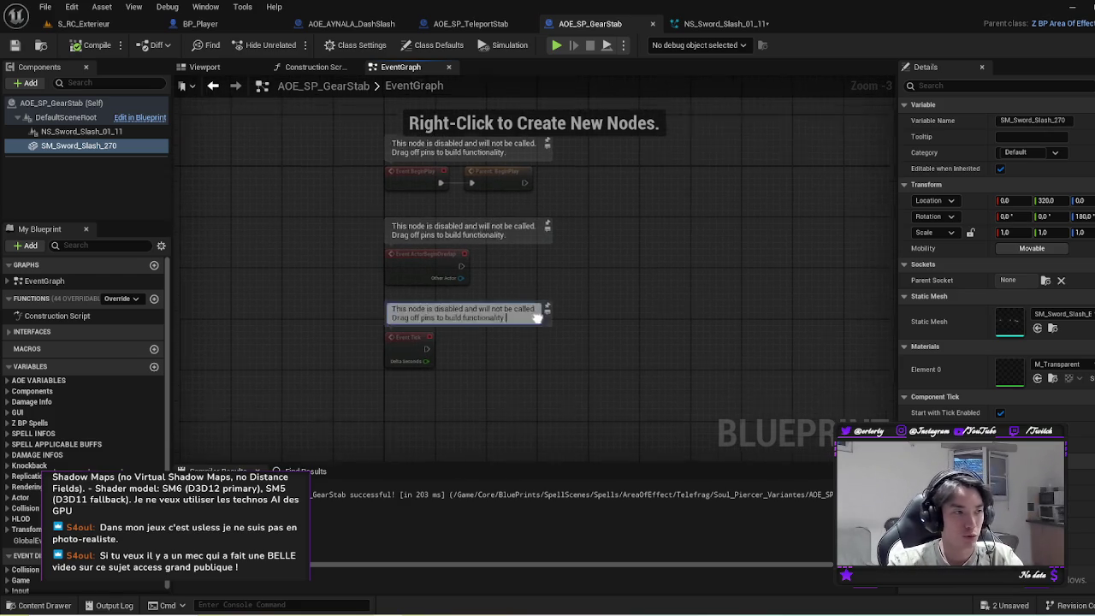
{"action": "scroll", "coordinate": [1031, 396], "scroll_direction": "down", "scroll_amount": 5}
{"action": "scroll", "coordinate": [997, 343], "scroll_direction": "down", "scroll_amount": 10}
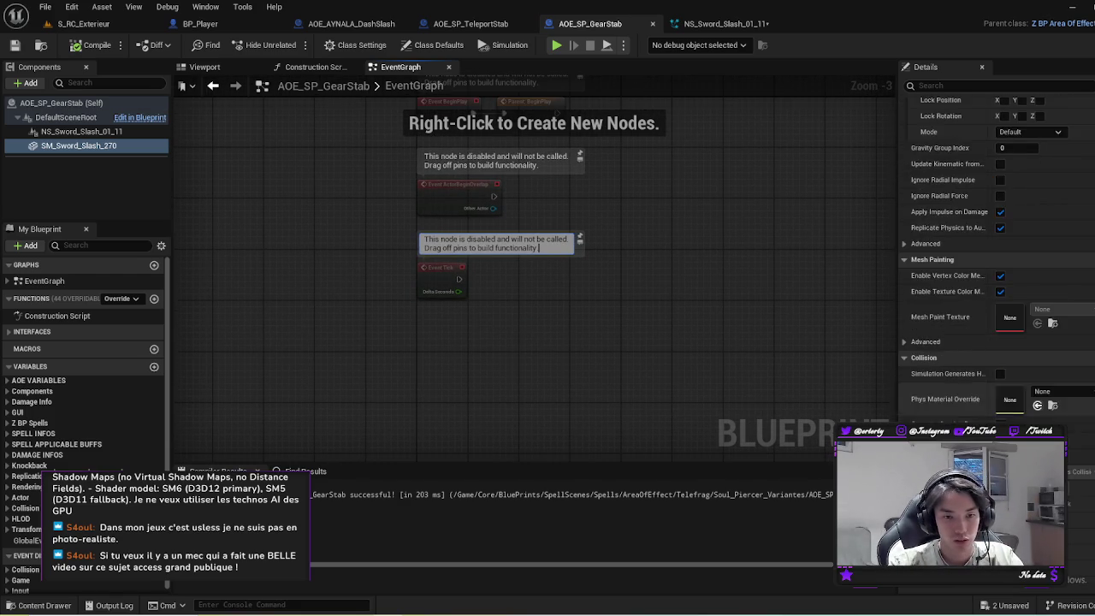
{"action": "scroll", "coordinate": [1088, 498], "scroll_direction": "down", "scroll_amount": 5}
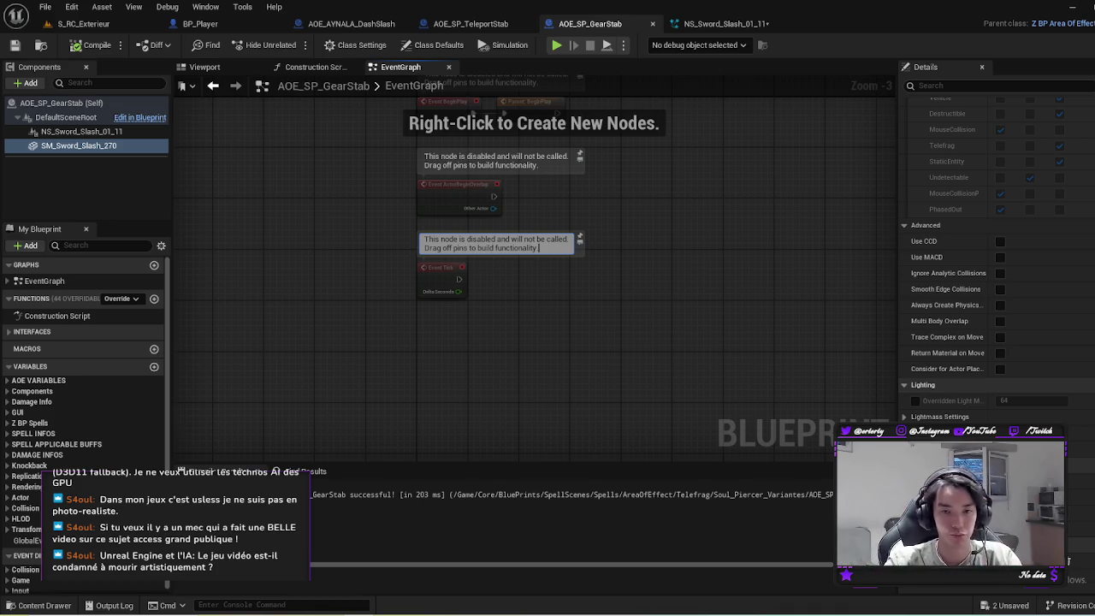
{"action": "left_click", "coordinate": [769, 376]}
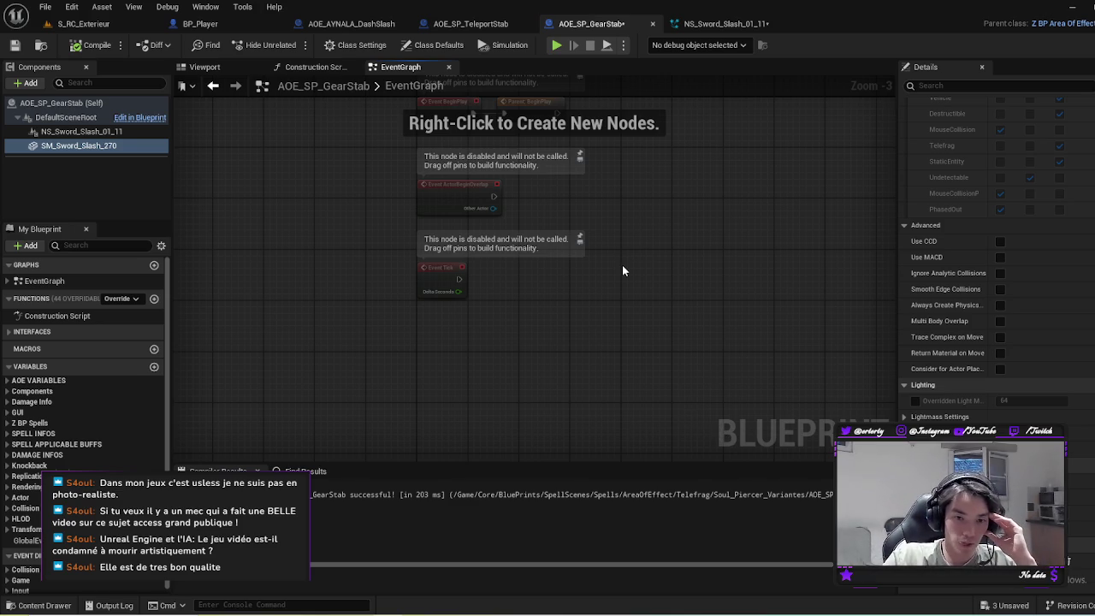
{"action": "left_click_drag", "start_coordinate": [567, 288], "coordinate": [558, 332]}
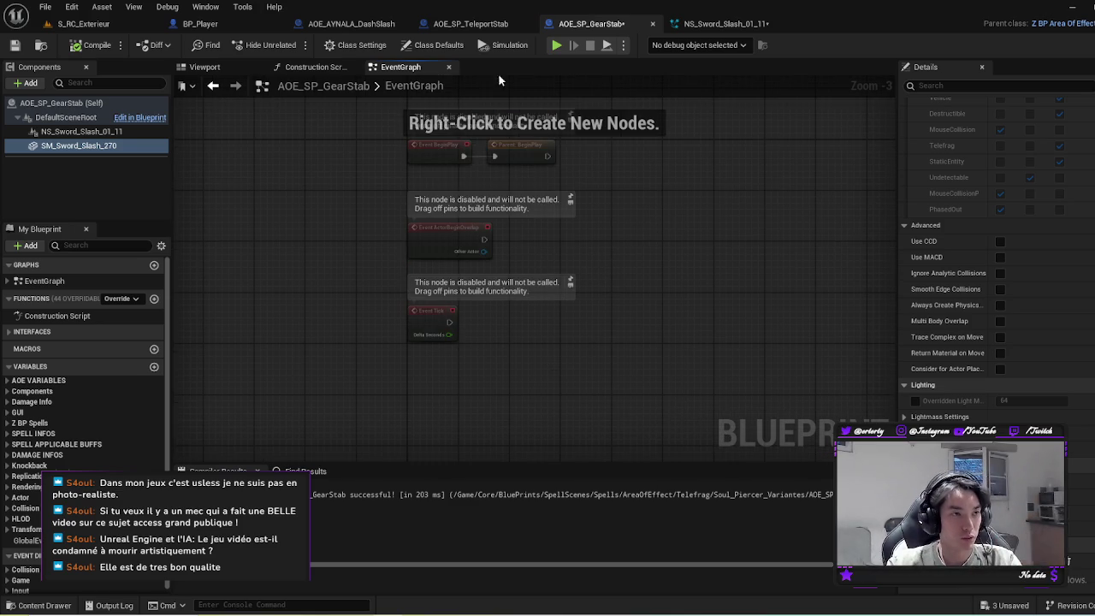
{"action": "key", "text": "ctrl+s"}
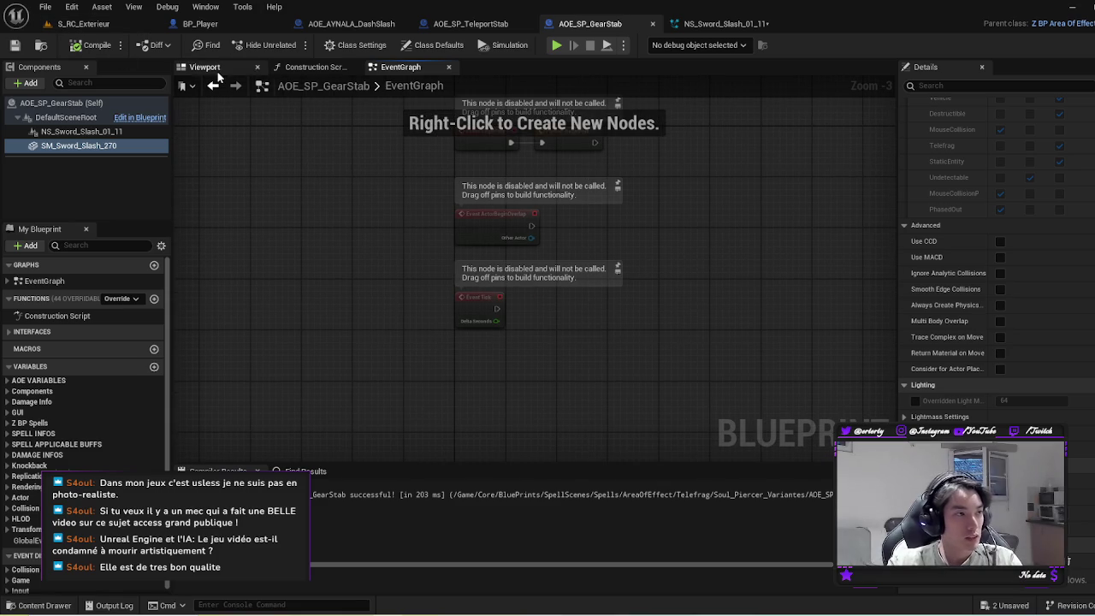
{"action": "left_click", "coordinate": [204, 66]}
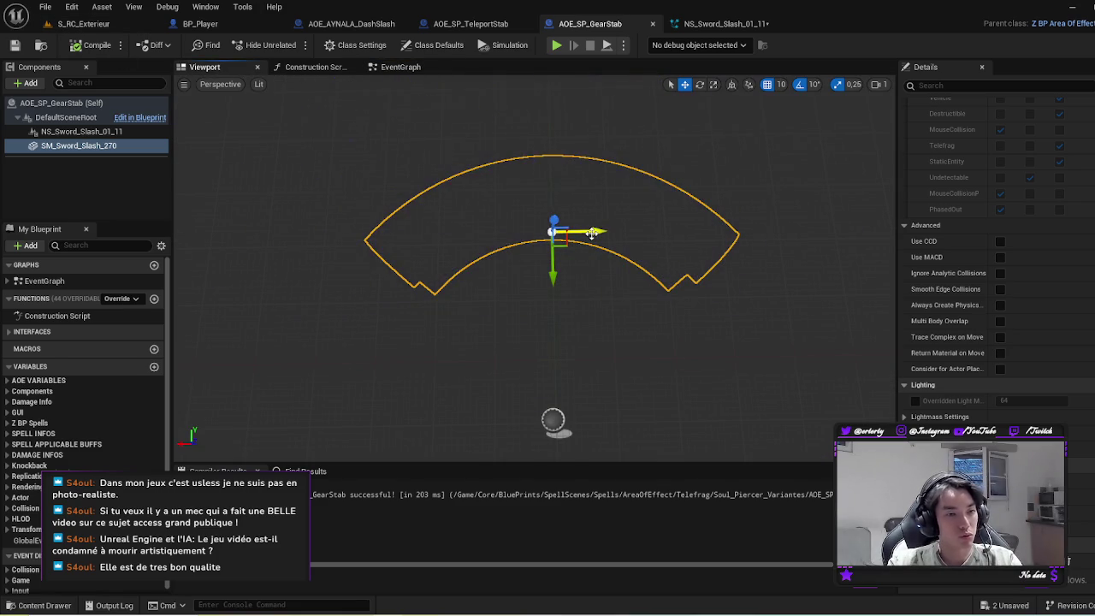
Step: Add an On Component Begin Overlap event for SM_Sword_Slash_270, then select DashSlash's Branch, != and Caster nodes
{"action": "mouse_move", "coordinate": [592, 233]}
{"action": "left_mouse_down"}
{"action": "mouse_move", "coordinate": [505, 256]}
{"action": "mouse_move", "coordinate": [522, 248]}
{"action": "mouse_move", "coordinate": [513, 274]}
{"action": "mouse_move", "coordinate": [528, 227]}
{"action": "mouse_move", "coordinate": [505, 257]}
{"action": "left_mouse_up"}
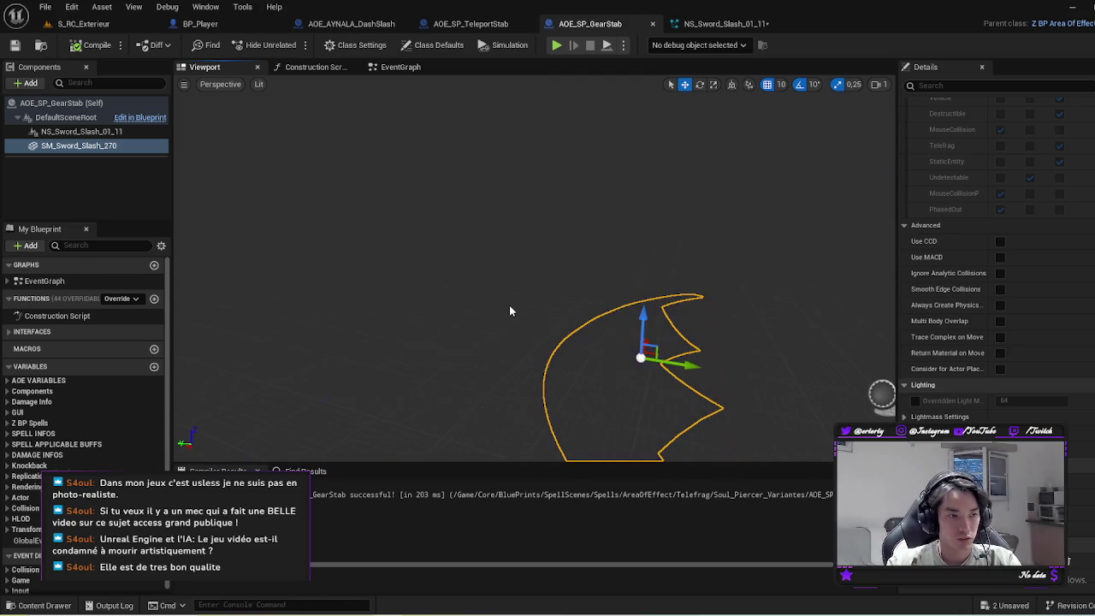
{"action": "mouse_move", "coordinate": [495, 318]}
{"action": "left_mouse_down"}
{"action": "mouse_move", "coordinate": [484, 323]}
{"action": "mouse_move", "coordinate": [291, 116]}
{"action": "left_mouse_up"}
{"action": "scroll", "coordinate": [992, 300], "scroll_direction": "down", "scroll_amount": 5}
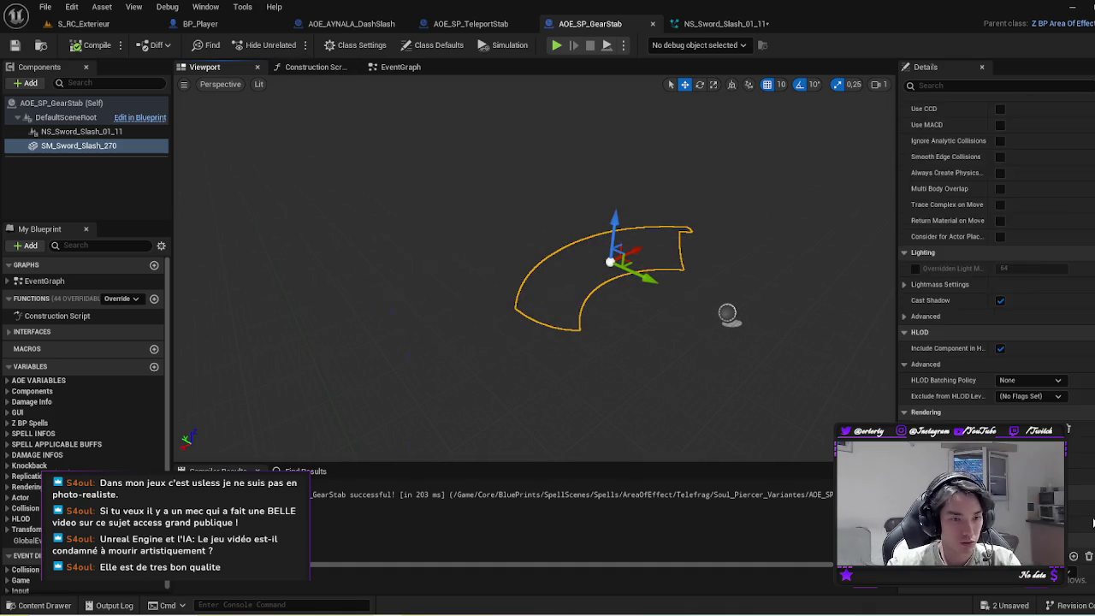
{"action": "left_click", "coordinate": [990, 85]}
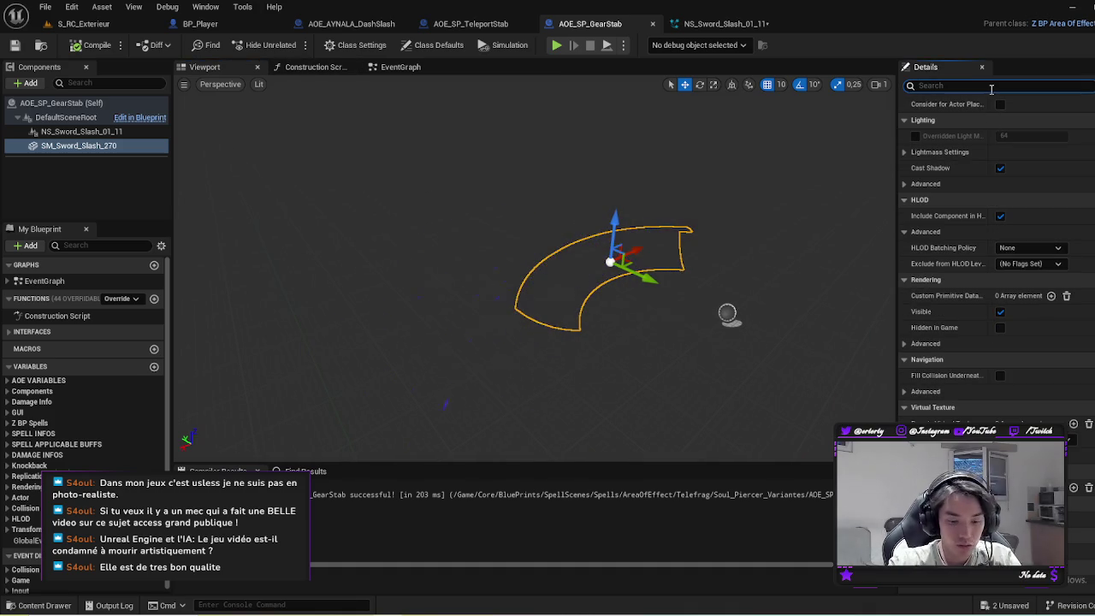
{"action": "type", "text": "On compo"}
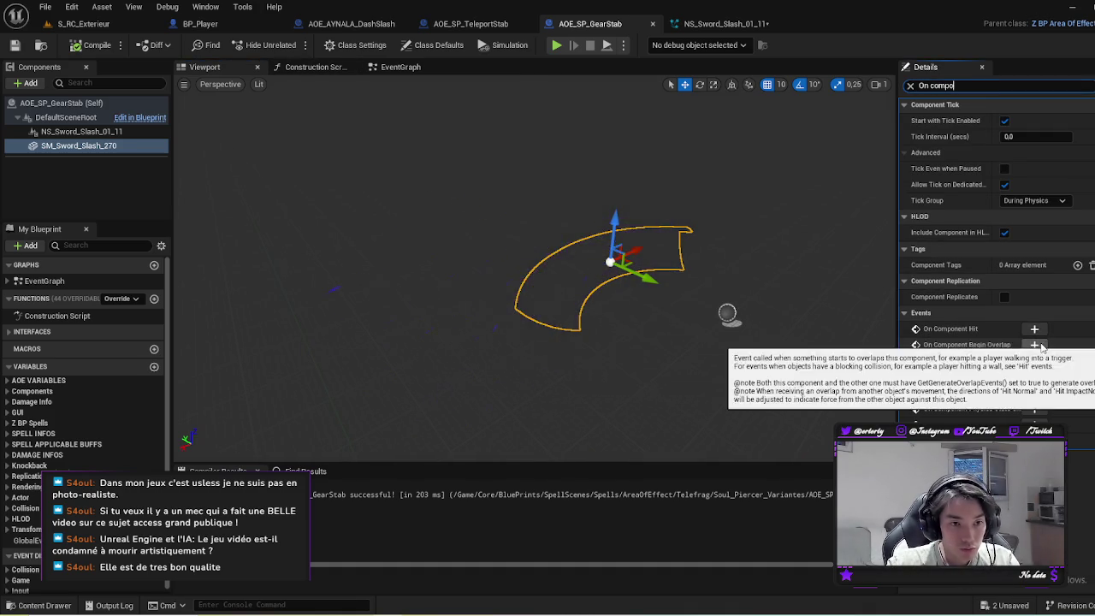
{"action": "left_click", "coordinate": [1018, 334]}
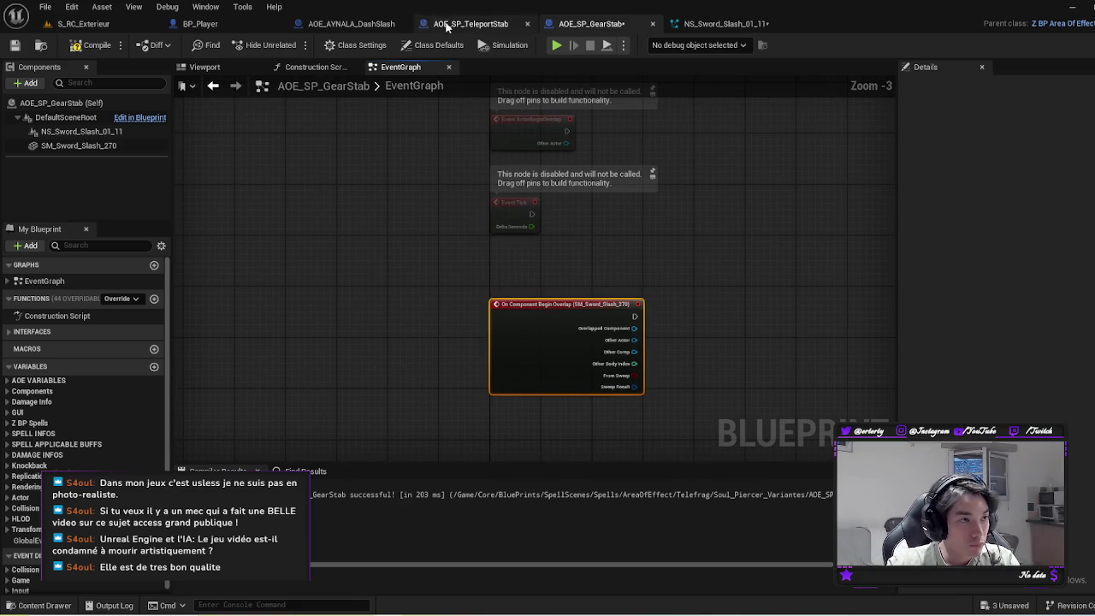
{"action": "left_click", "coordinate": [361, 22]}
{"action": "left_click_drag", "start_coordinate": [606, 301], "coordinate": [484, 217]}
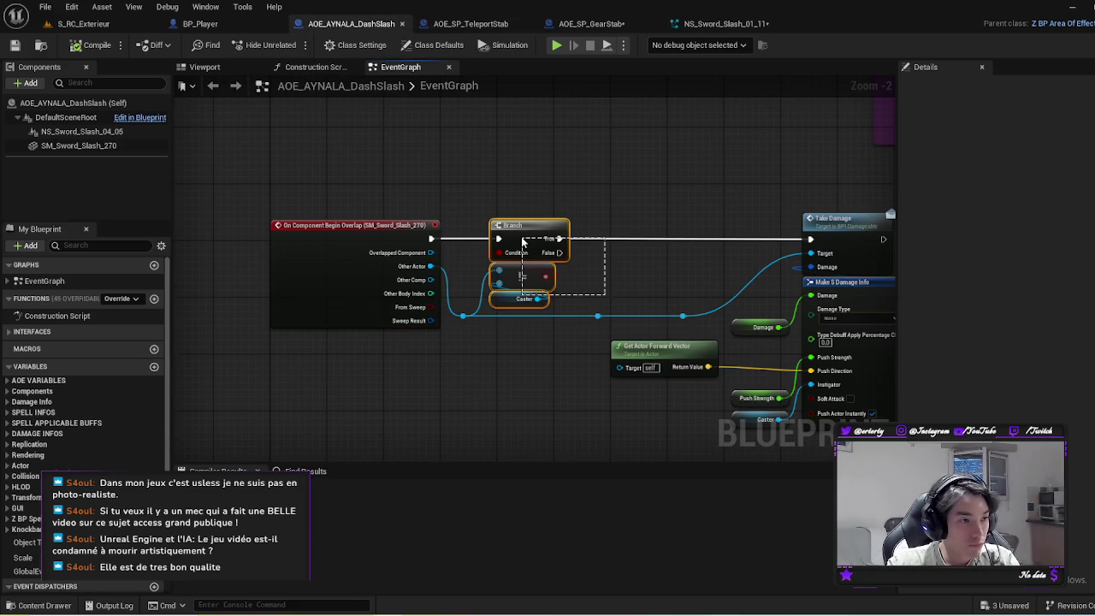
Step: Paste the Branch, != and Caster nodes into AOE_SP_GearStab, wiring overlap to Branch and Other Actor into !=
{"action": "left_click", "coordinate": [590, 23]}
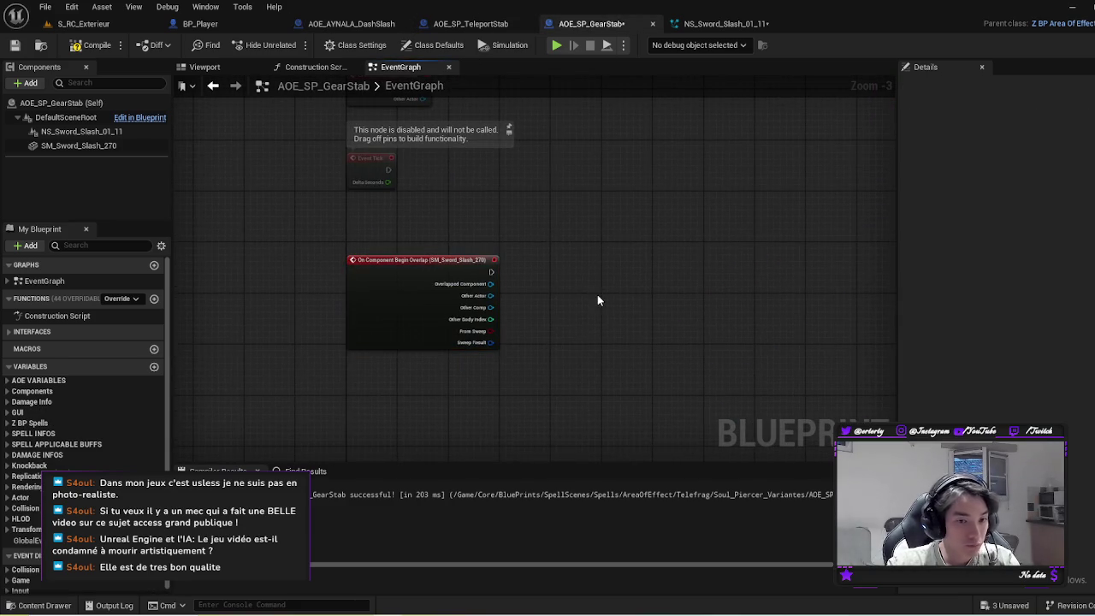
{"action": "key", "text": "ctrl+v"}
{"action": "scroll", "coordinate": [562, 294], "scroll_direction": "up", "scroll_amount": 3}
{"action": "left_click_drag", "start_coordinate": [453, 256], "coordinate": [608, 256]}
{"action": "left_click_drag", "start_coordinate": [453, 292], "coordinate": [610, 301]}
{"action": "left_click_drag", "start_coordinate": [656, 248], "coordinate": [599, 248]}
Step: Compile the AOE_SP_GearStab blueprint with the new Other Actor != Caster check
{"action": "left_click", "coordinate": [684, 282]}
{"action": "left_click_drag", "start_coordinate": [780, 301], "coordinate": [696, 313]}
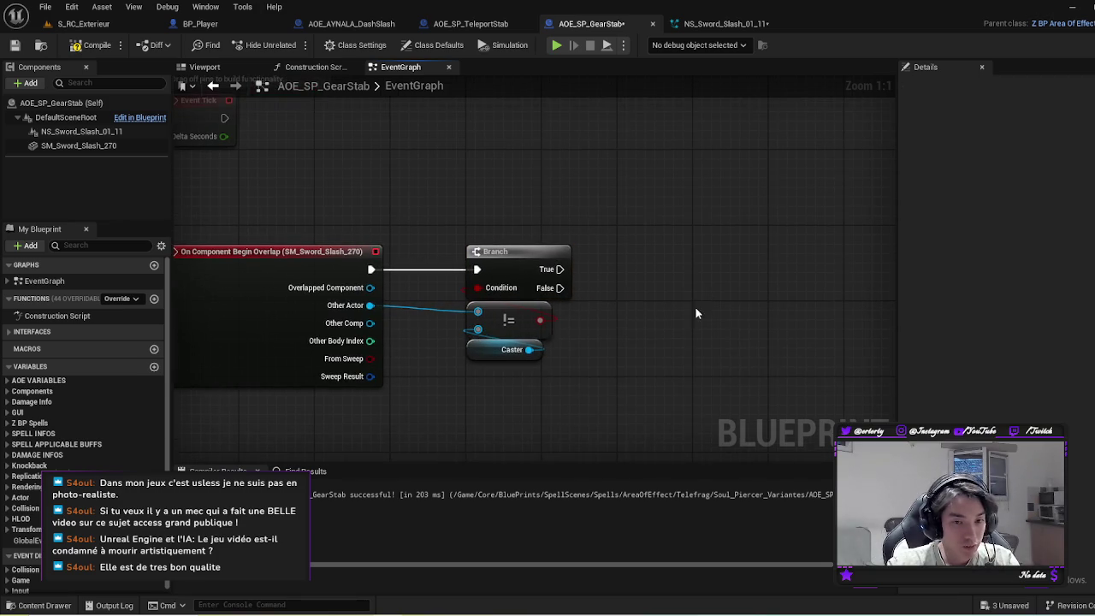
{"action": "scroll", "coordinate": [672, 345], "scroll_direction": "down", "scroll_amount": 2}
{"action": "left_click", "coordinate": [94, 47]}
{"action": "key", "text": "ctrl+a"}
{"action": "left_click", "coordinate": [692, 342]}
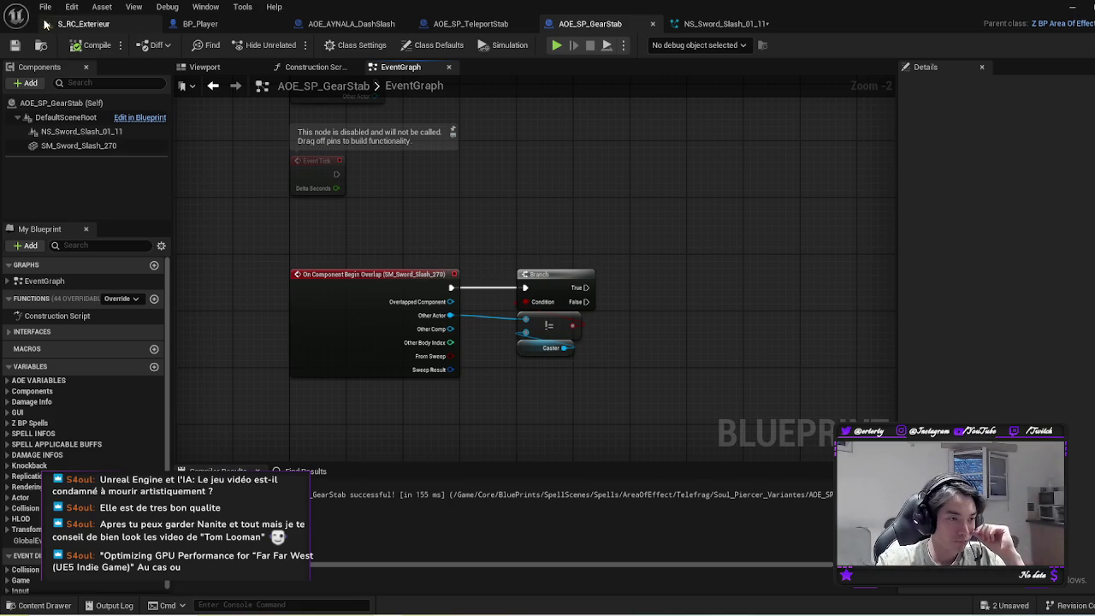
Step: Line up the Branch, != and Caster nodes next to the overlap event, then save AOE_SP_GearStab
{"action": "mouse_move", "coordinate": [596, 342]}
{"action": "left_mouse_down"}
{"action": "mouse_move", "coordinate": [515, 267]}
{"action": "mouse_move", "coordinate": [601, 283]}
{"action": "left_mouse_up"}
{"action": "mouse_move", "coordinate": [542, 351]}
{"action": "left_mouse_down"}
{"action": "mouse_move", "coordinate": [527, 340]}
{"action": "mouse_move", "coordinate": [539, 341]}
{"action": "left_mouse_up"}
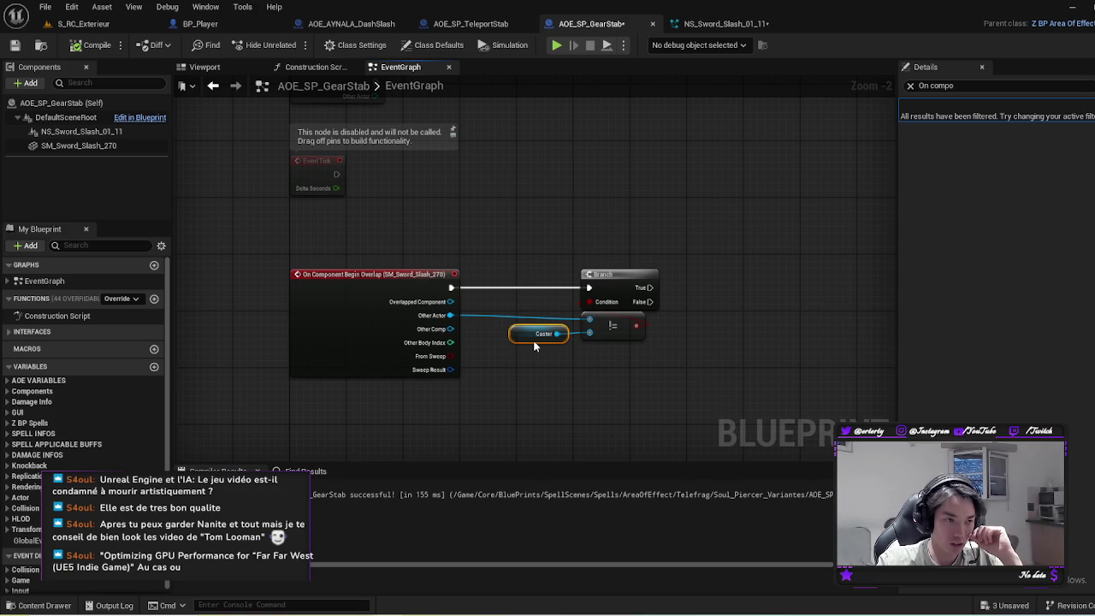
{"action": "left_click_drag", "start_coordinate": [737, 388], "coordinate": [505, 262]}
{"action": "left_click_drag", "start_coordinate": [615, 274], "coordinate": [601, 275]}
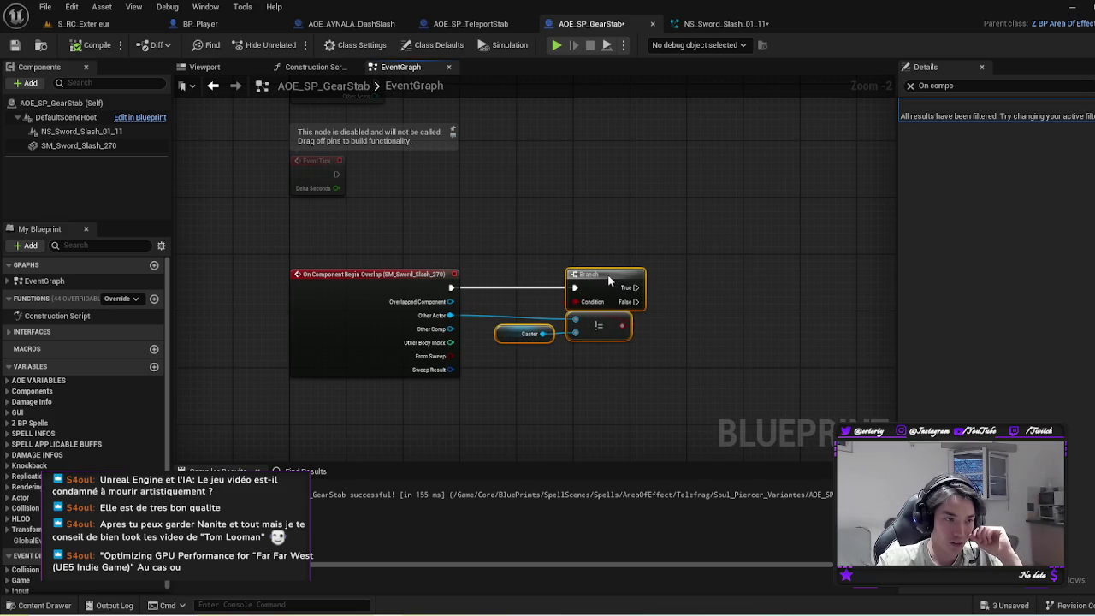
{"action": "left_click", "coordinate": [739, 357]}
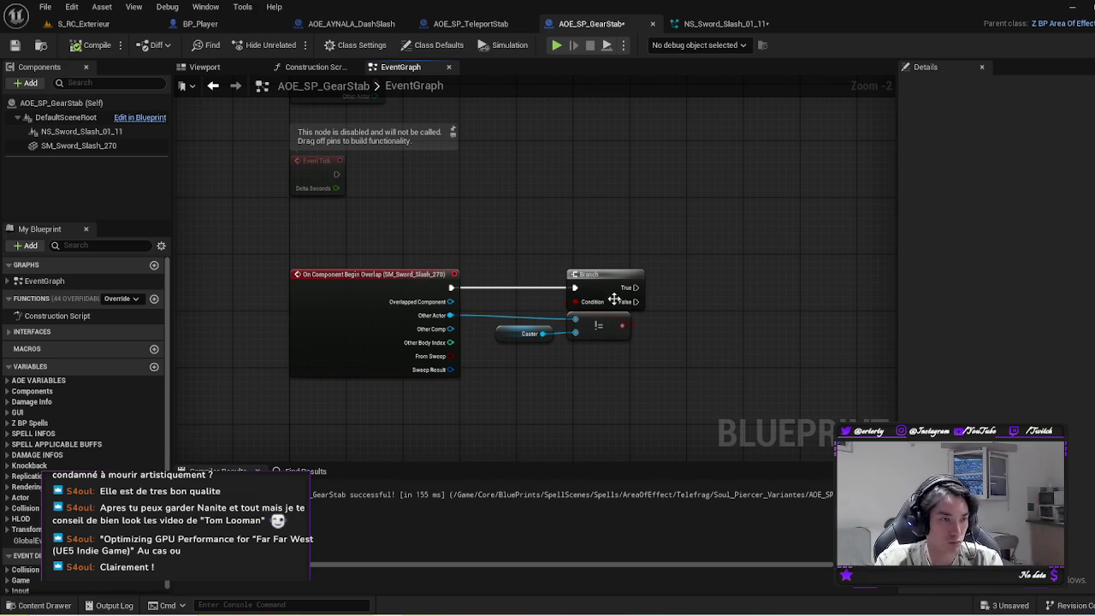
{"action": "left_click_drag", "start_coordinate": [714, 222], "coordinate": [648, 241]}
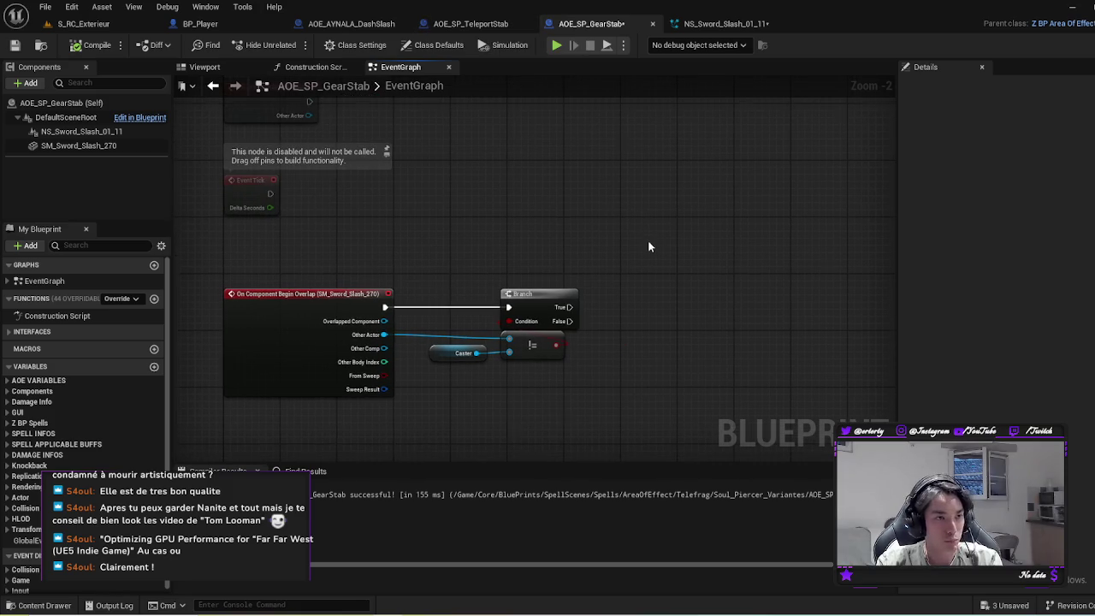
{"action": "key", "text": "ctrl+s"}
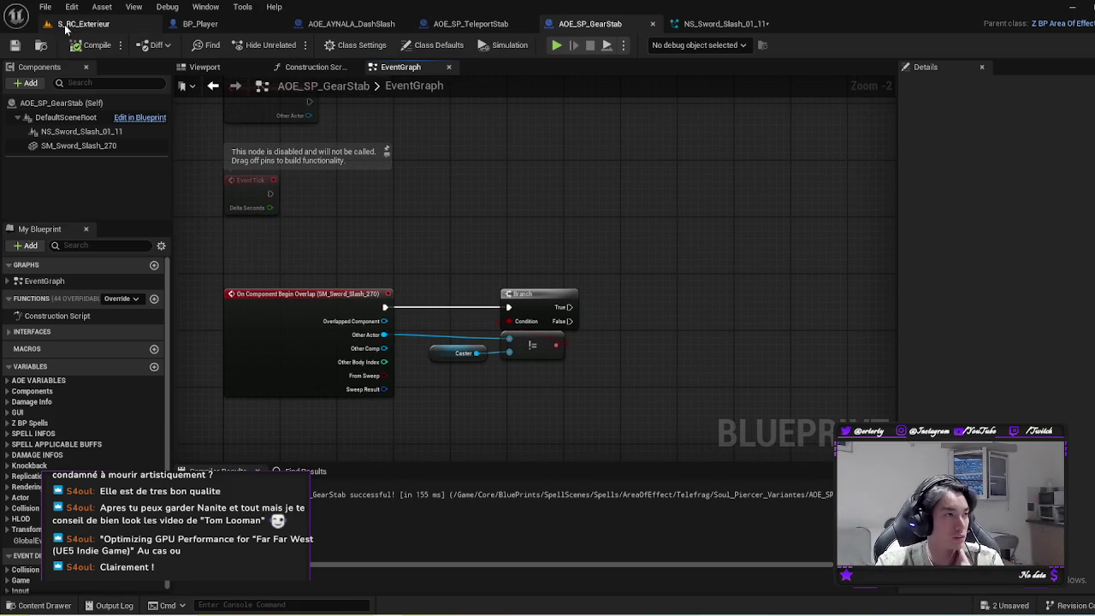
Step: Look through the BP_Player and AOE_SP_TeleportStab tabs, then inspect AOE_AYNALA_DashSlash's Take Damage node
{"action": "left_click", "coordinate": [63, 25]}
{"action": "left_click", "coordinate": [200, 24]}
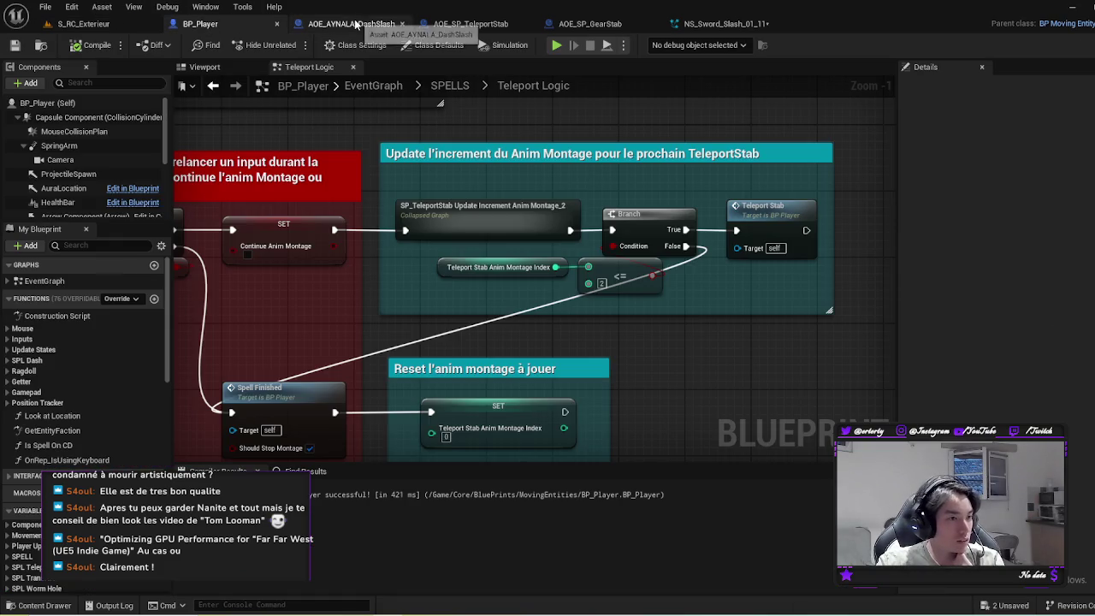
{"action": "left_click", "coordinate": [586, 24]}
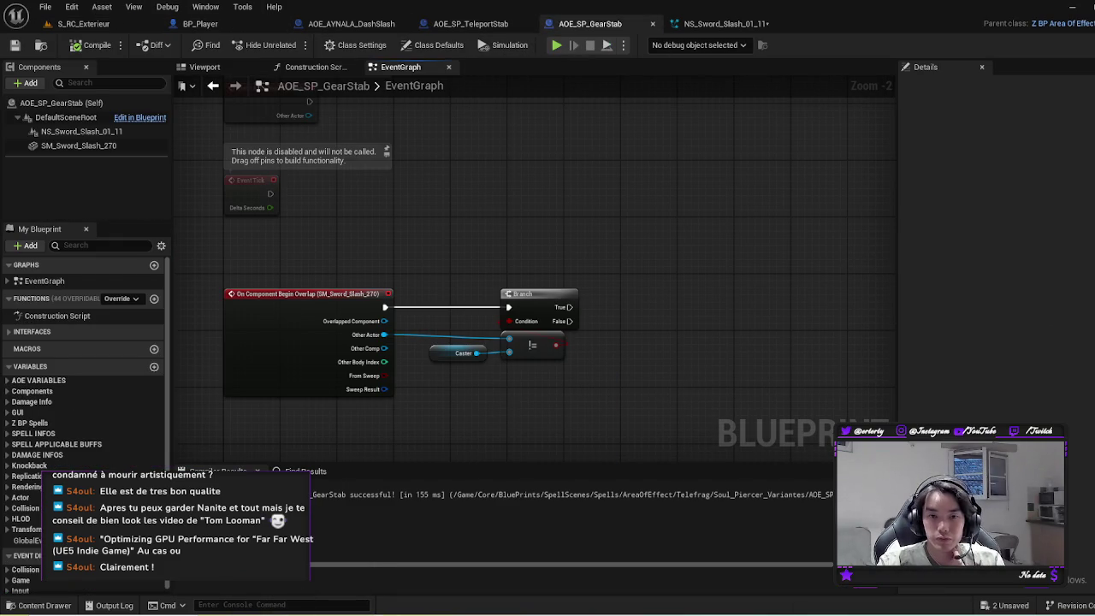
{"action": "left_click", "coordinate": [514, 25]}
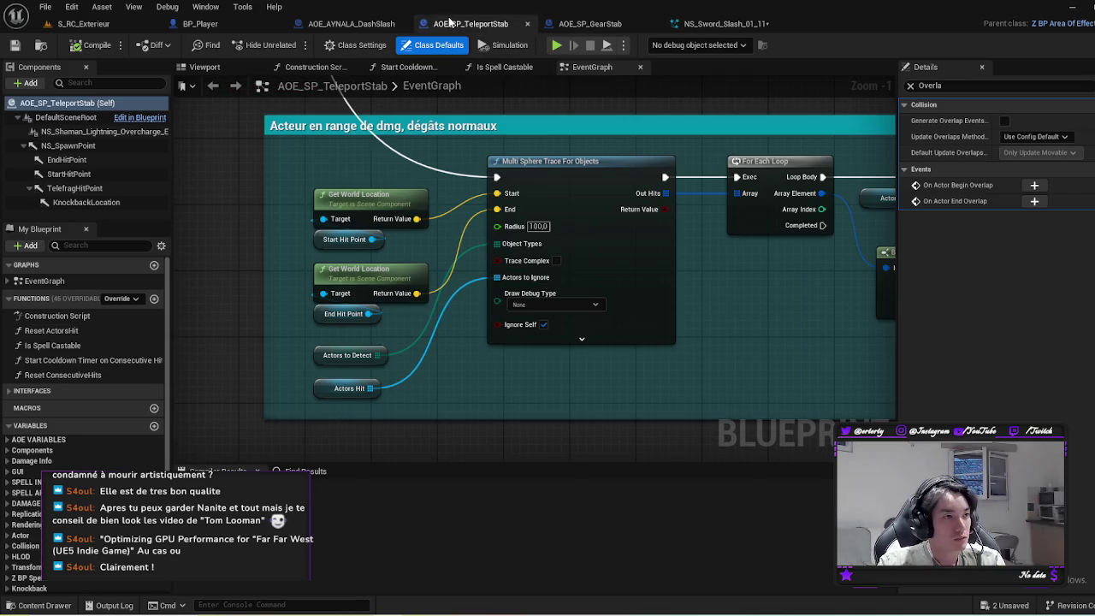
{"action": "left_click", "coordinate": [572, 25]}
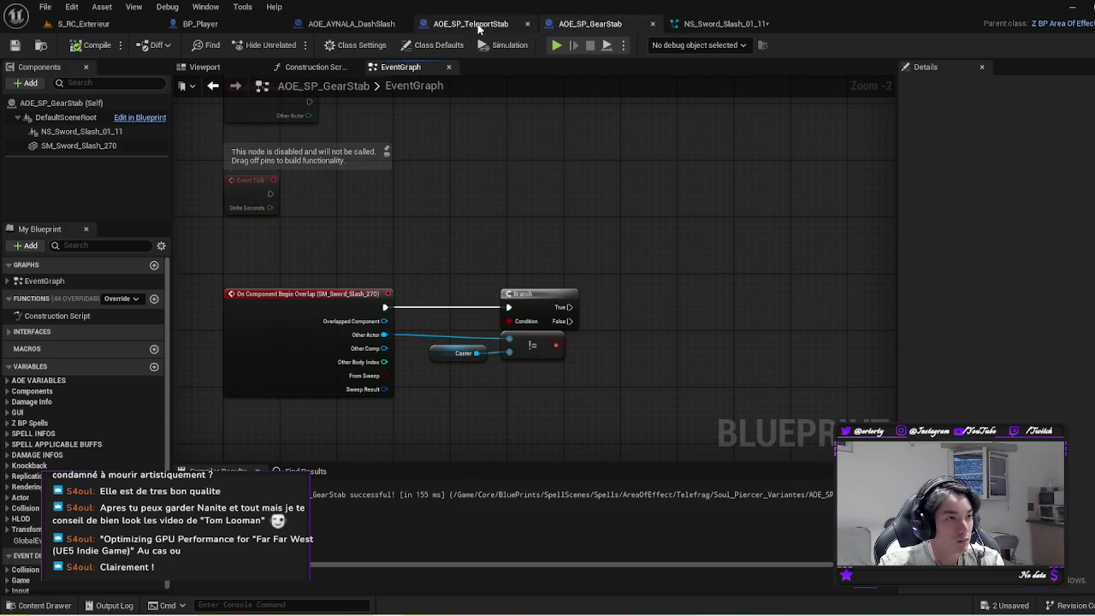
{"action": "left_click", "coordinate": [340, 23]}
{"action": "left_click_drag", "start_coordinate": [743, 313], "coordinate": [496, 296]}
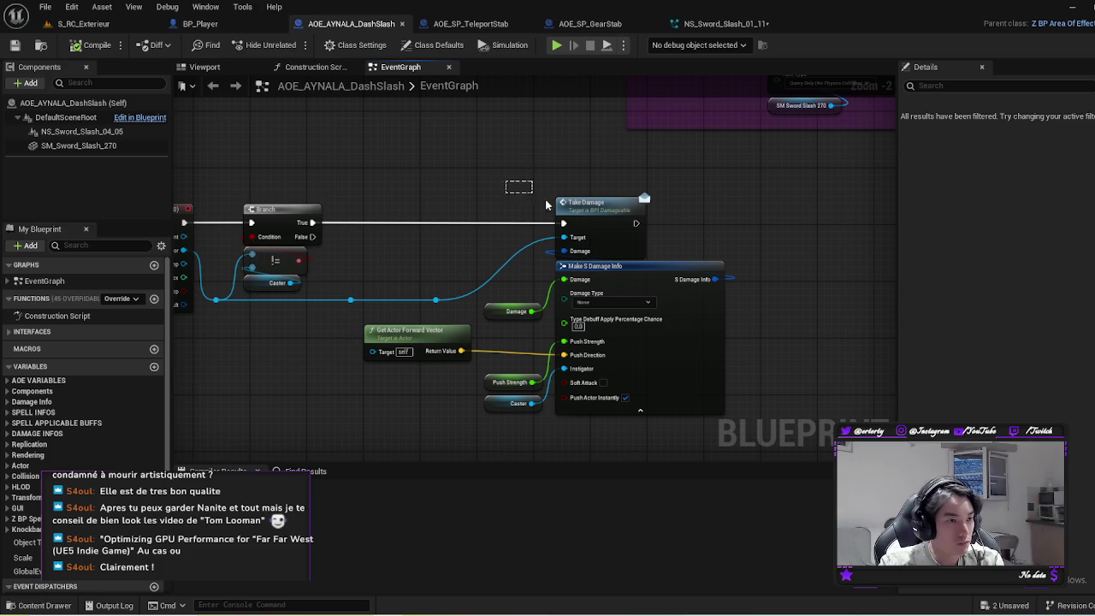
{"action": "left_click", "coordinate": [595, 223]}
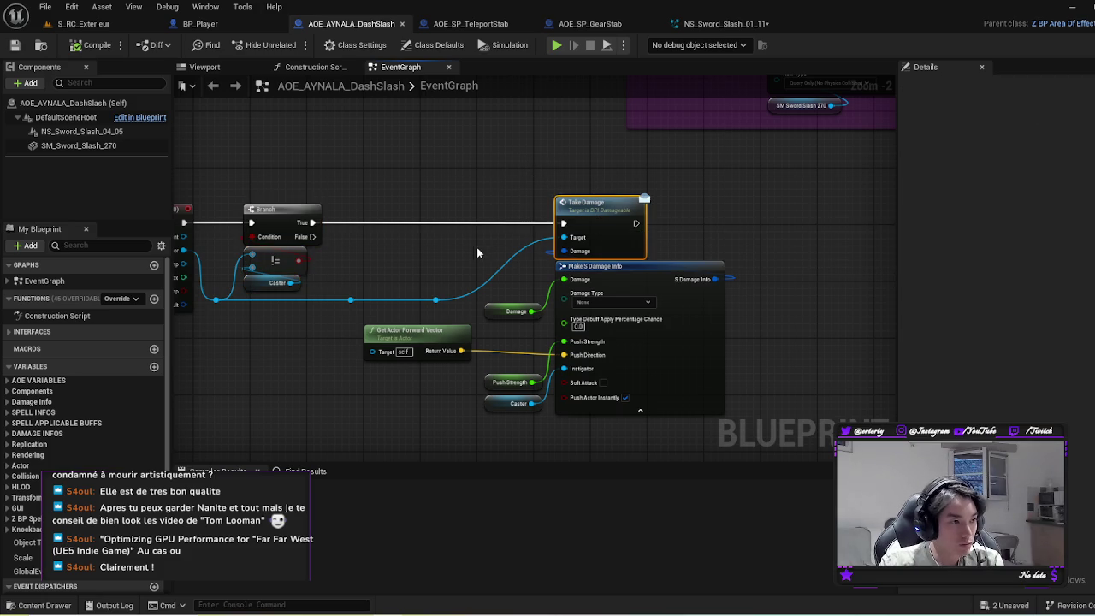
{"action": "left_click", "coordinate": [585, 19]}
Step: Add a Custom Event named GearStab below the overlap logic in the AOE_SP_GearStab graph
{"action": "scroll", "coordinate": [566, 234], "scroll_direction": "down", "scroll_amount": 3}
{"action": "scroll", "coordinate": [377, 186], "scroll_direction": "up", "scroll_amount": 1}
{"action": "scroll", "coordinate": [377, 193], "scroll_direction": "down", "scroll_amount": 1}
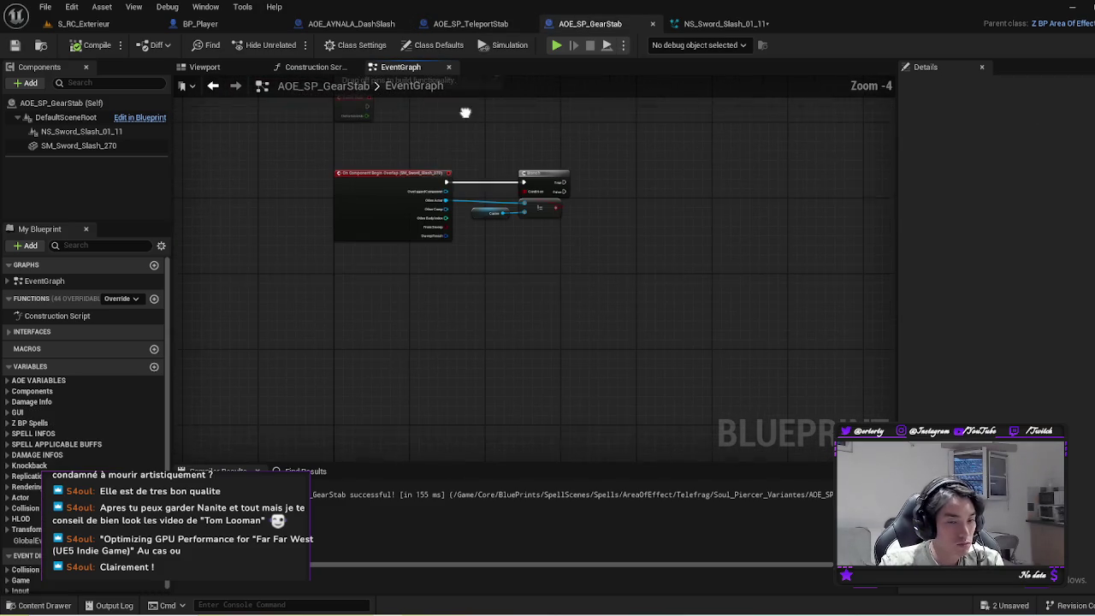
{"action": "right_click", "coordinate": [381, 326]}
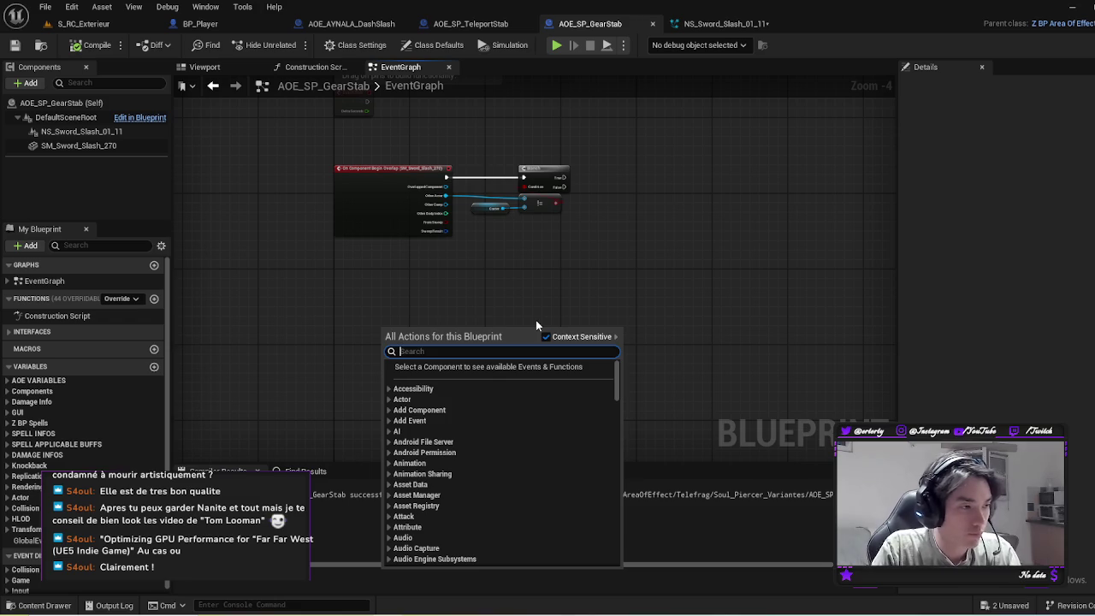
{"action": "type", "text": "cus"}
{"action": "key", "text": "Return"}
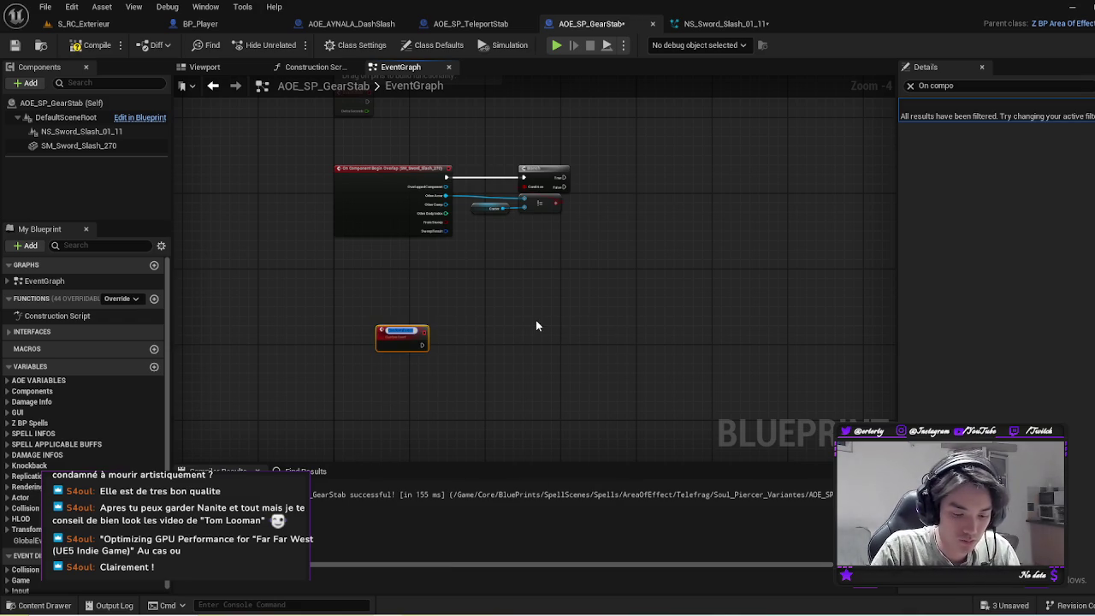
{"action": "type", "text": "GearStab"}
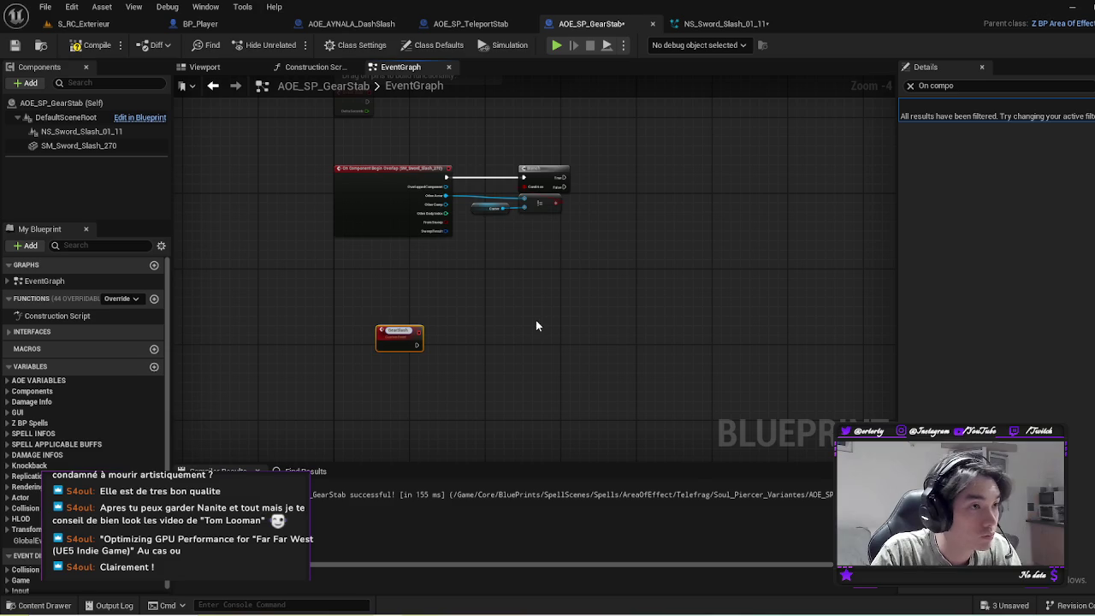
{"action": "key", "text": "Return"}
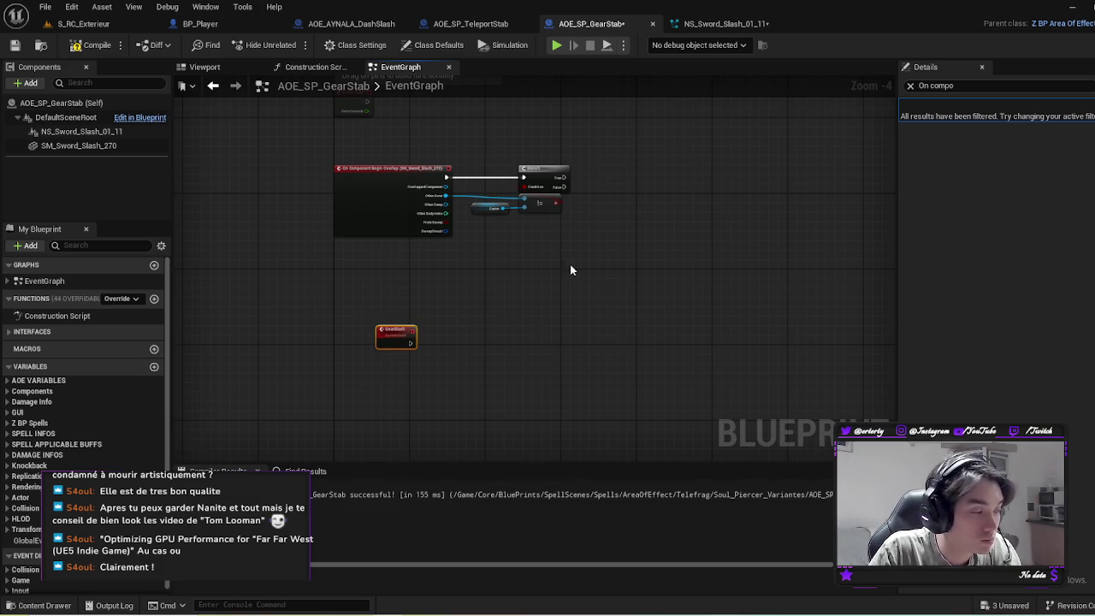
Step: Bring up the Content Drawer and head toward the spell blueprints folder
{"action": "key", "text": "ctrl+space"}
{"action": "left_click", "coordinate": [365, 362]}
{"action": "key", "text": "ctrl+space"}
{"action": "left_click", "coordinate": [34, 516]}
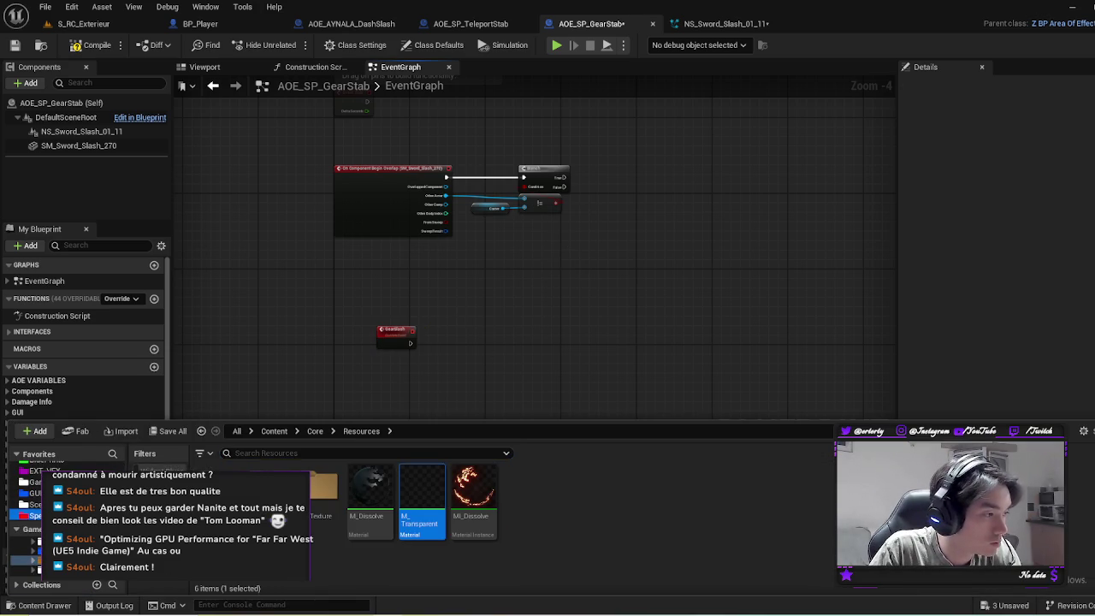
Step: In Spells > AreaOfEffect > Telefrag > Soul_Piercer_Variantes, rename the blueprint to AOE_SP_GearSlash
{"action": "double_click", "coordinate": [273, 489]}
{"action": "double_click", "coordinate": [320, 488]}
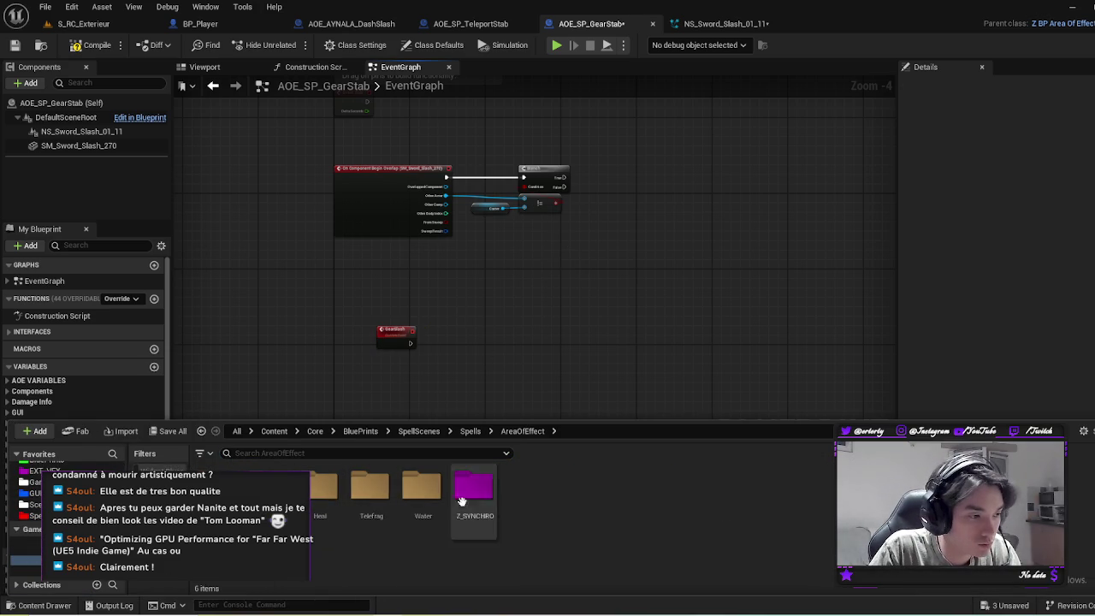
{"action": "double_click", "coordinate": [370, 488]}
{"action": "double_click", "coordinate": [268, 489]}
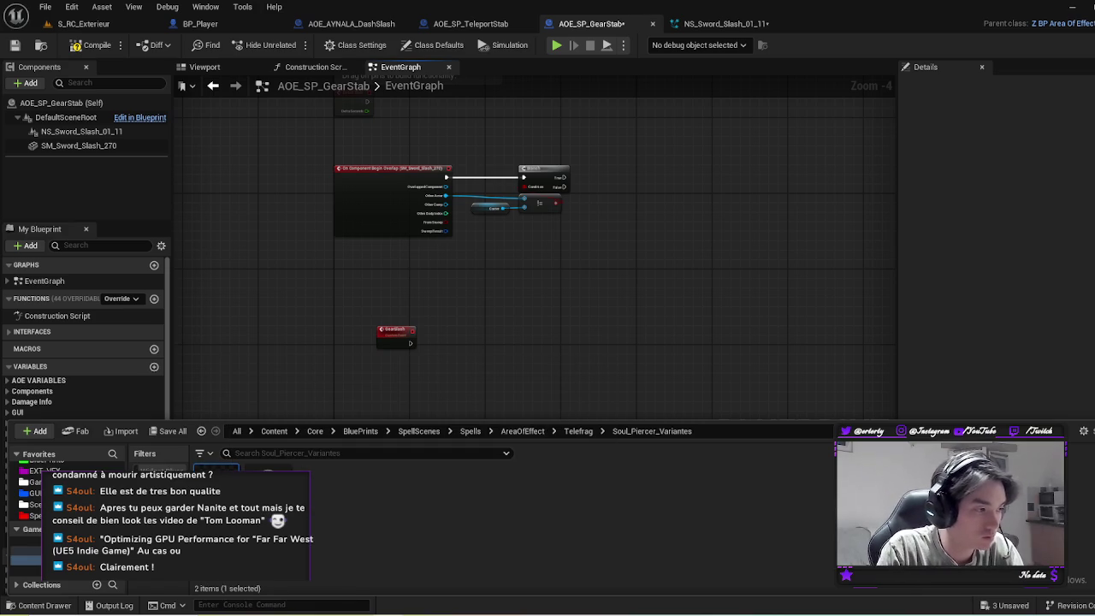
{"action": "key", "text": "Return"}
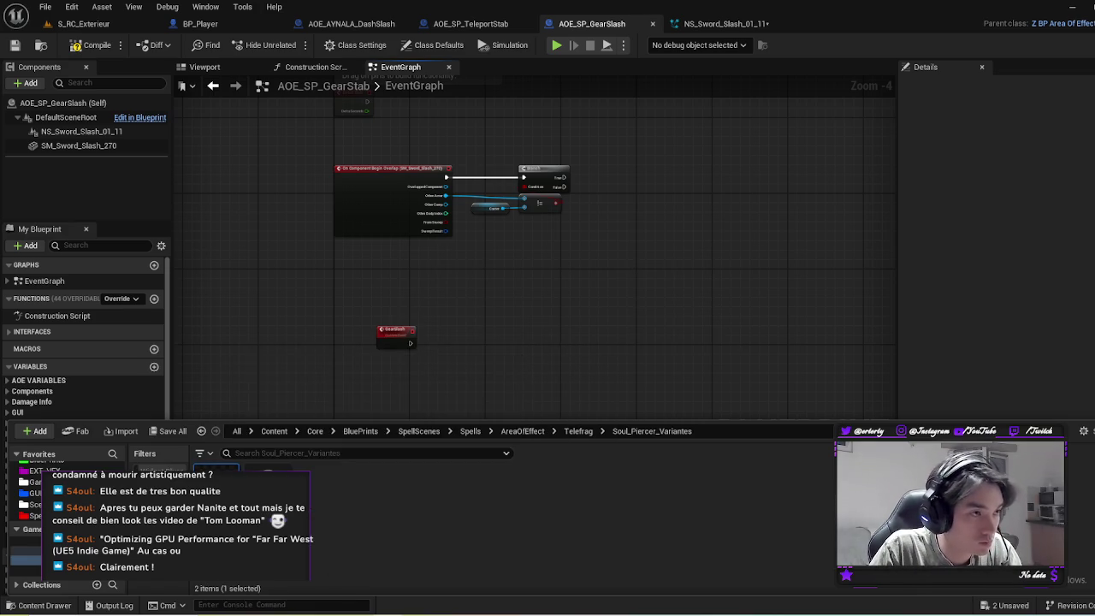
Step: Close the Content Drawer and compile the renamed AOE_SP_GearSlash blueprint
{"action": "left_click", "coordinate": [120, 249]}
{"action": "left_click", "coordinate": [91, 44]}
{"action": "left_click", "coordinate": [98, 83]}
{"action": "left_click", "coordinate": [101, 245]}
Step: Filter members by 'Data' and point the DataAsset variable's default value at DA_SP_GearSlash
{"action": "type", "text": "Data"}
{"action": "left_click", "coordinate": [62, 414]}
{"action": "left_click", "coordinate": [910, 88]}
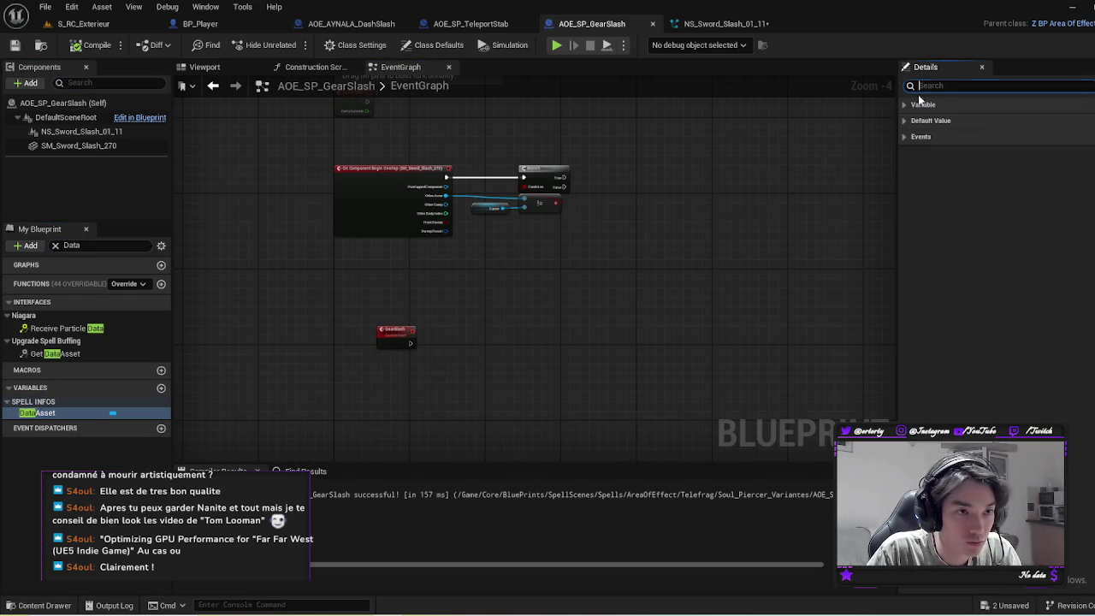
{"action": "left_click", "coordinate": [906, 104]}
{"action": "left_click", "coordinate": [905, 281]}
{"action": "left_click", "coordinate": [1058, 313]}
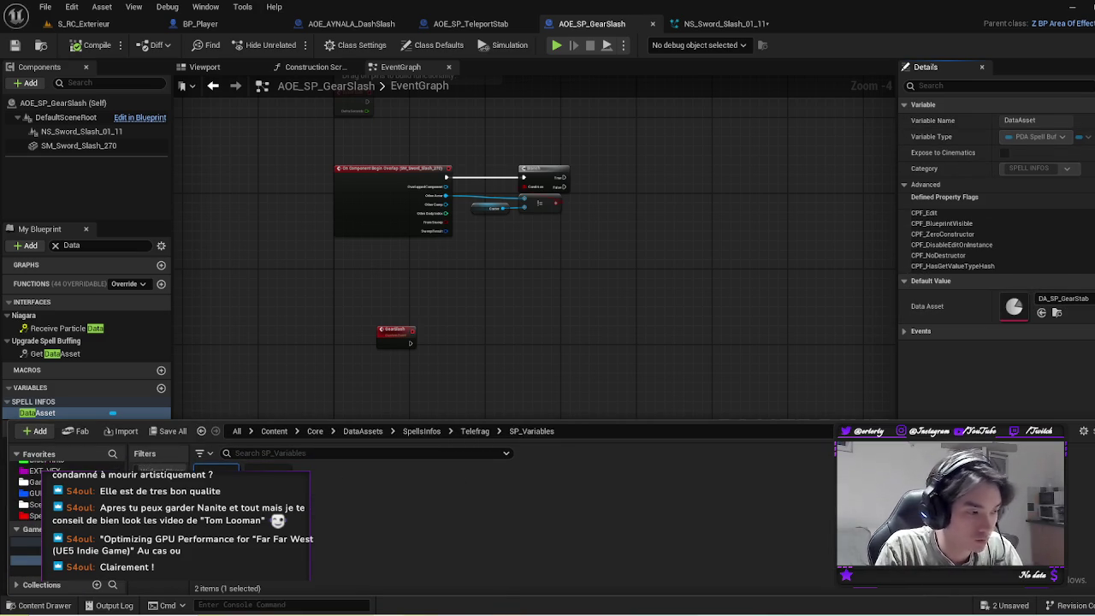
{"action": "left_click", "coordinate": [1041, 313]}
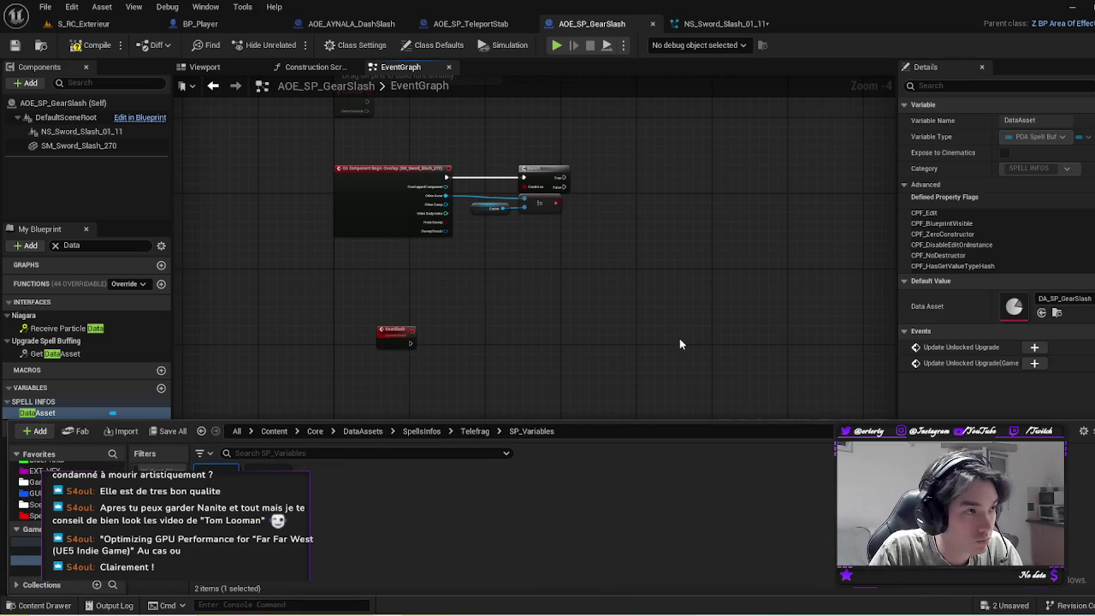
{"action": "key", "text": "F7"}
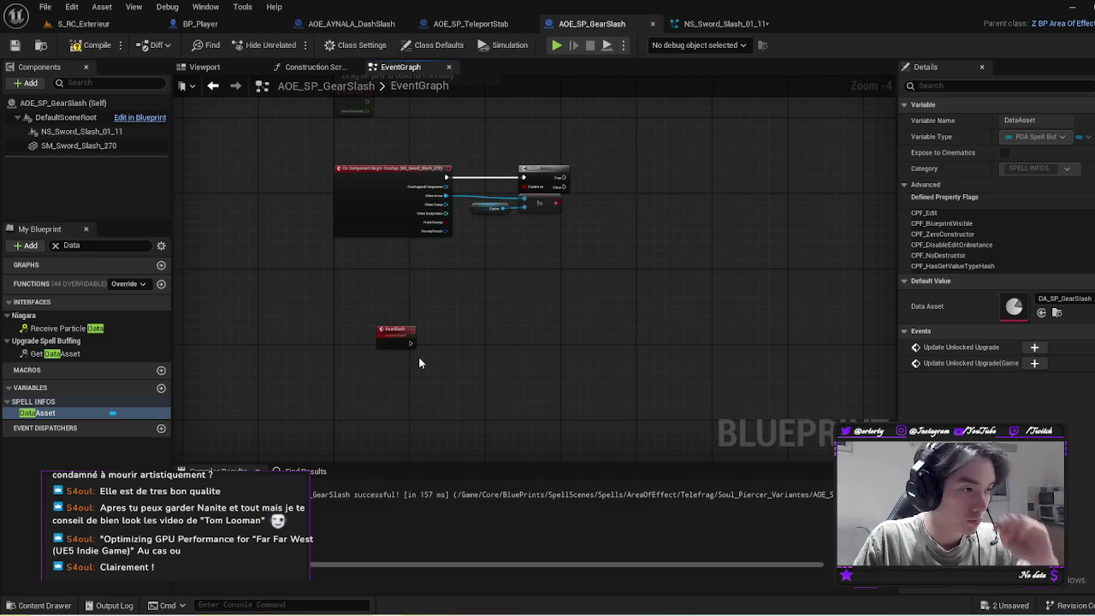
Step: Check the GearSlash custom event and NS_Sword_Slash_01_11 component, then compile AOE_SP_GearSlash
{"action": "left_click", "coordinate": [392, 332]}
{"action": "scroll", "coordinate": [590, 298], "scroll_direction": "up", "scroll_amount": 2}
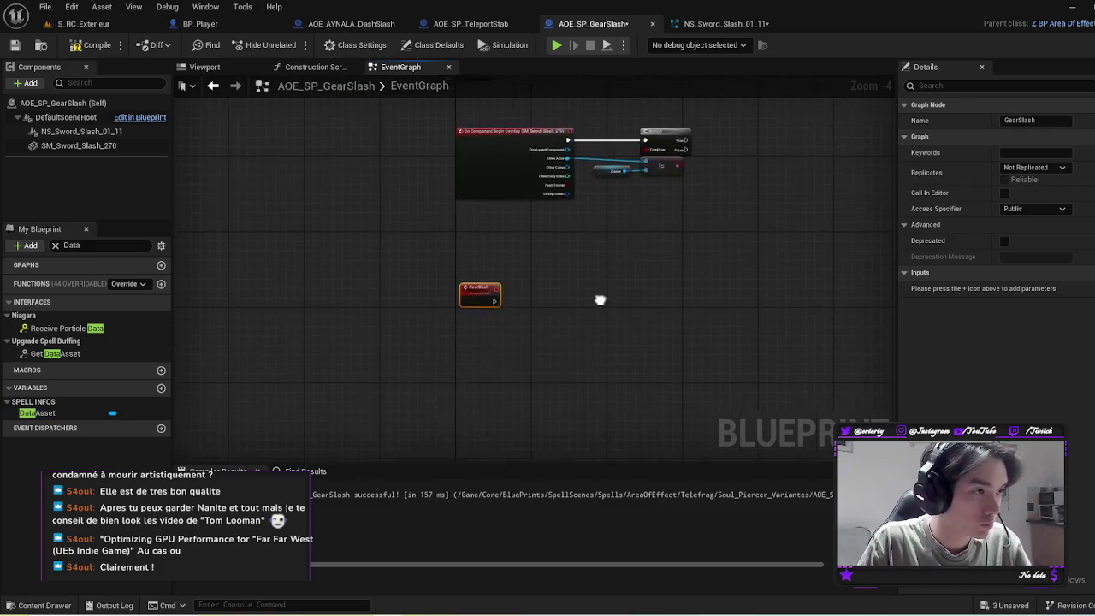
{"action": "left_click", "coordinate": [82, 131]}
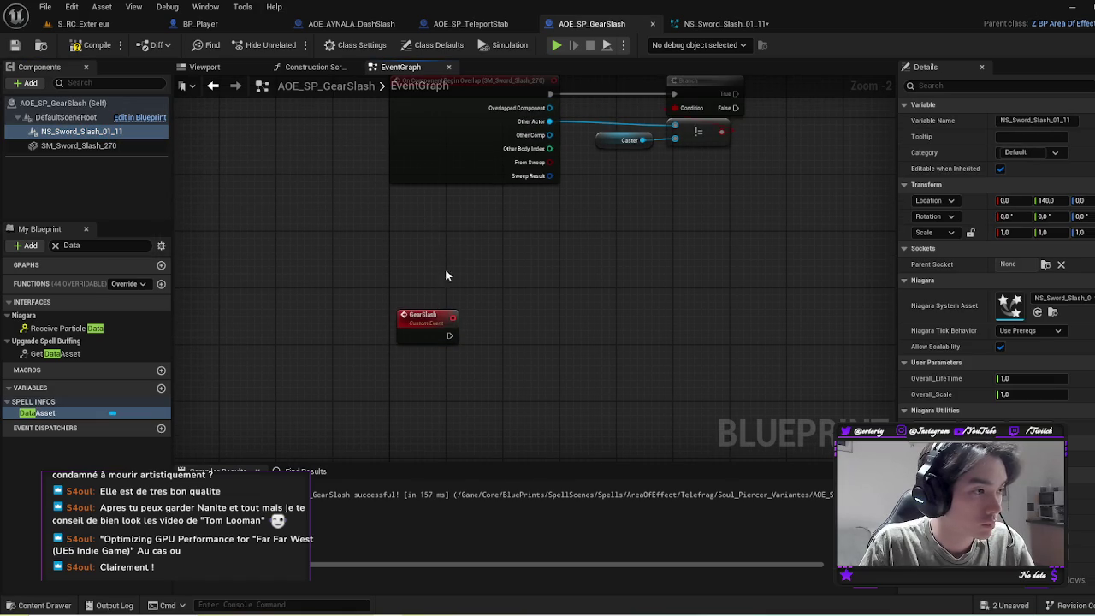
{"action": "left_click_drag", "start_coordinate": [548, 256], "coordinate": [524, 286]}
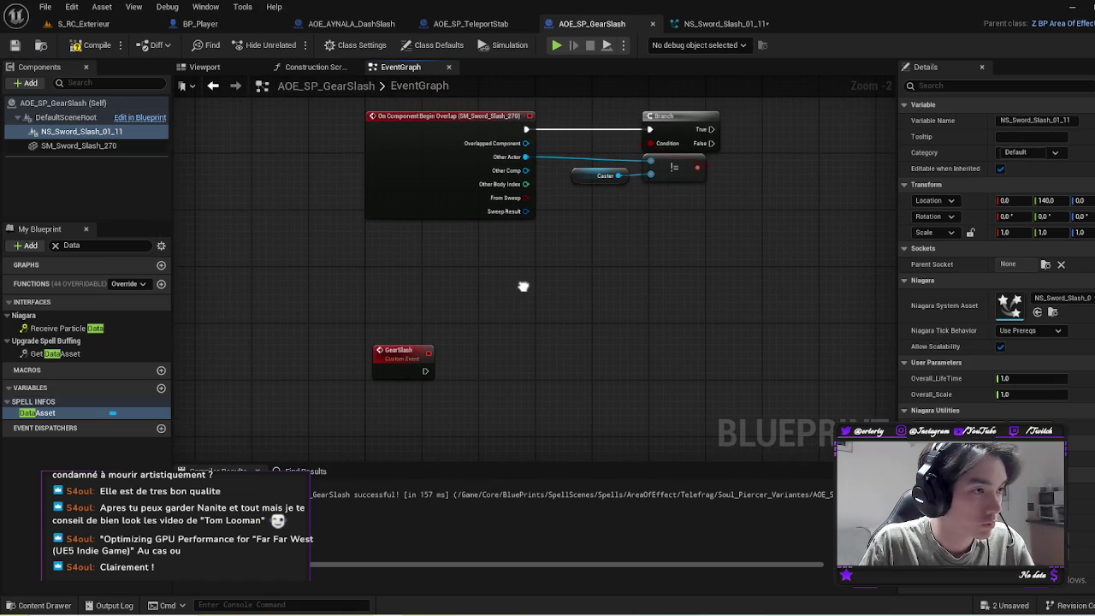
{"action": "left_click", "coordinate": [392, 353]}
{"action": "scroll", "coordinate": [507, 247], "scroll_direction": "down", "scroll_amount": 3}
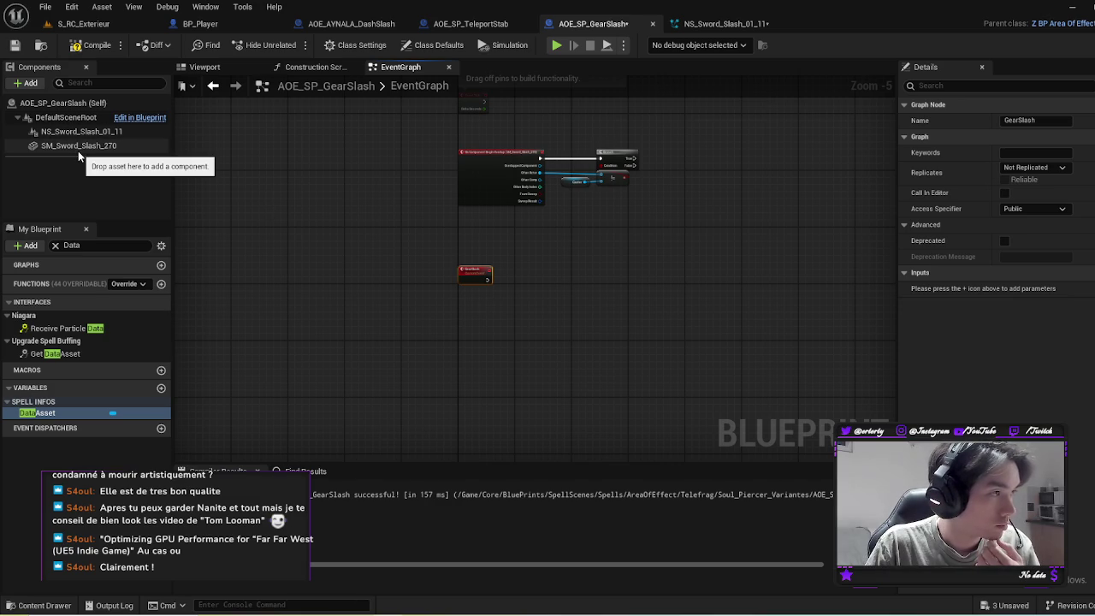
{"action": "left_click", "coordinate": [94, 45]}
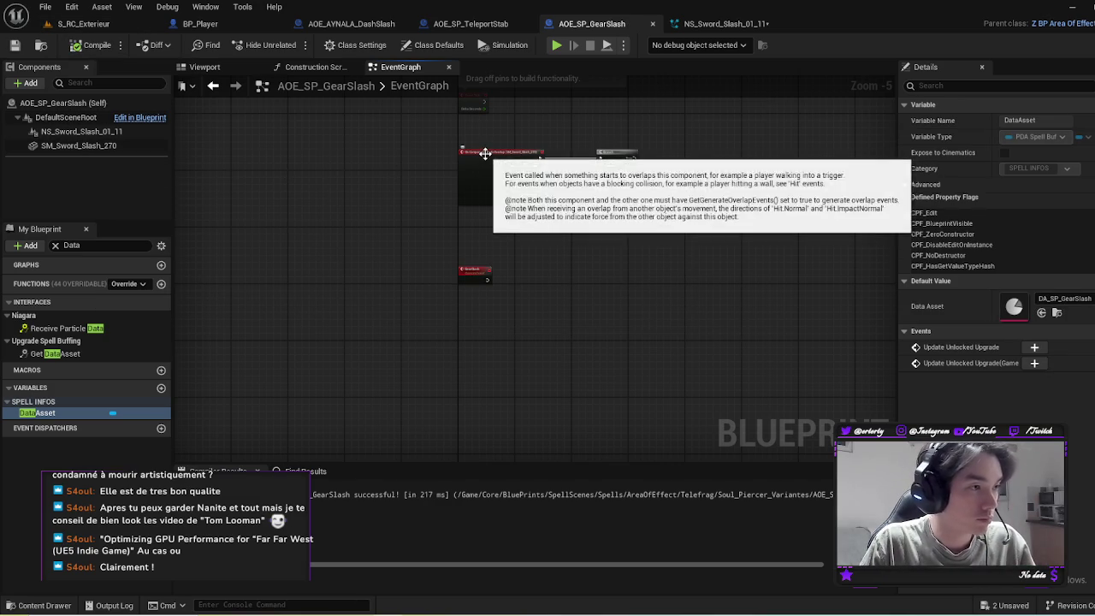
Step: Review the overlap event and NS_Sword_Slash_01_11 effect, then switch to AOE_AYNALA_DashSlash
{"action": "left_click", "coordinate": [518, 190]}
{"action": "scroll", "coordinate": [518, 190], "scroll_direction": "up", "scroll_amount": 4}
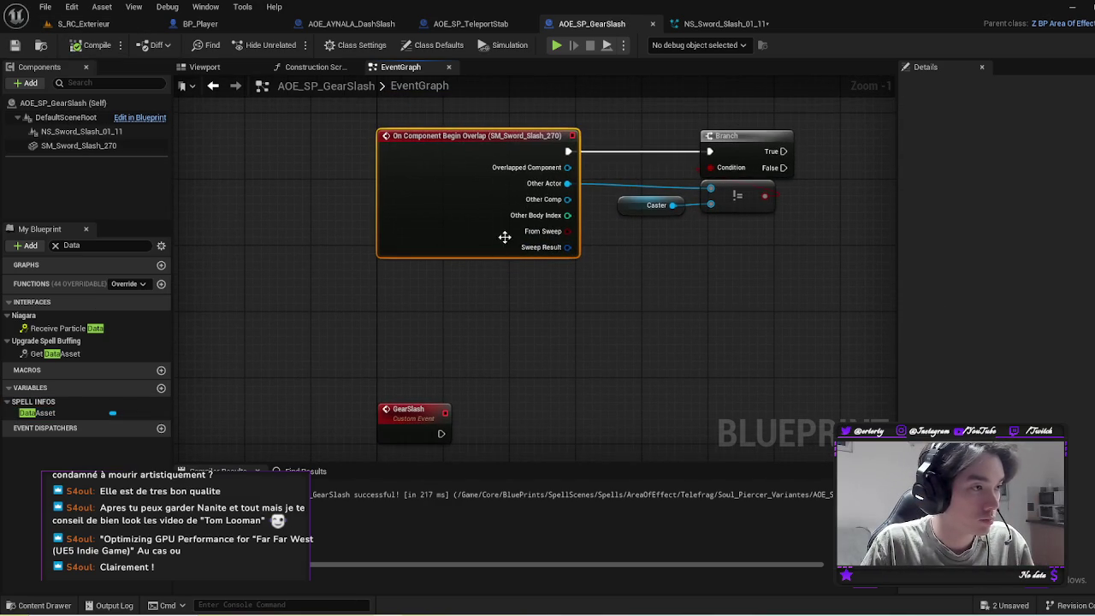
{"action": "left_click_drag", "start_coordinate": [505, 237], "coordinate": [496, 142]}
{"action": "left_click", "coordinate": [81, 131]}
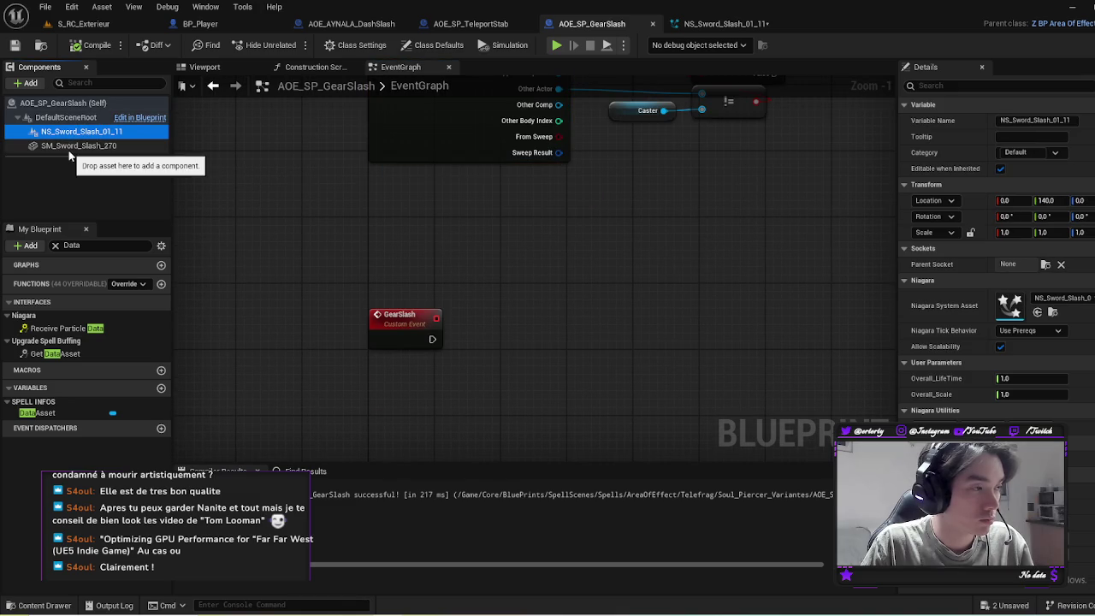
{"action": "left_click", "coordinate": [329, 24]}
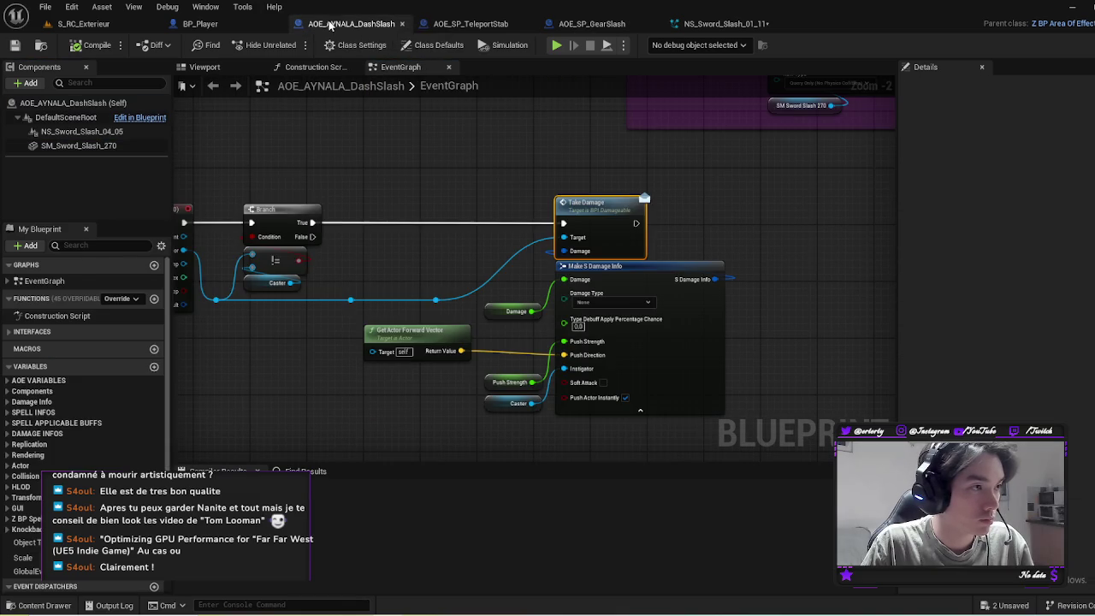
Step: Select the spawn-time Set Collision Enabled node together with its SM Sword Slash 270 getter
{"action": "scroll", "coordinate": [562, 144], "scroll_direction": "down", "scroll_amount": 3}
{"action": "scroll", "coordinate": [424, 246], "scroll_direction": "up", "scroll_amount": 3}
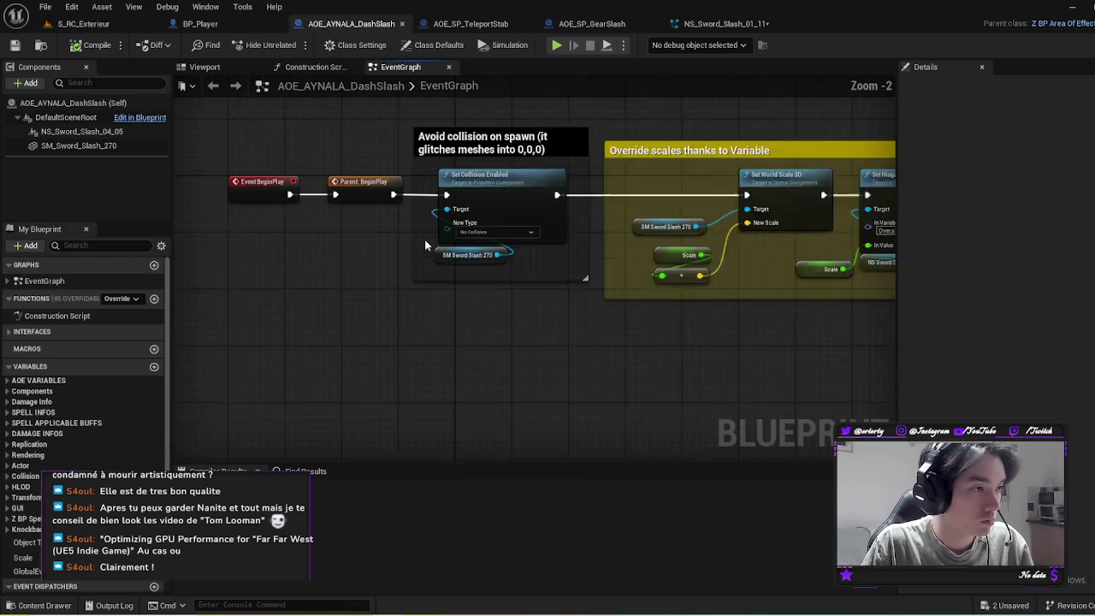
{"action": "scroll", "coordinate": [423, 246], "scroll_direction": "up", "scroll_amount": 1}
{"action": "left_click", "coordinate": [531, 163]}
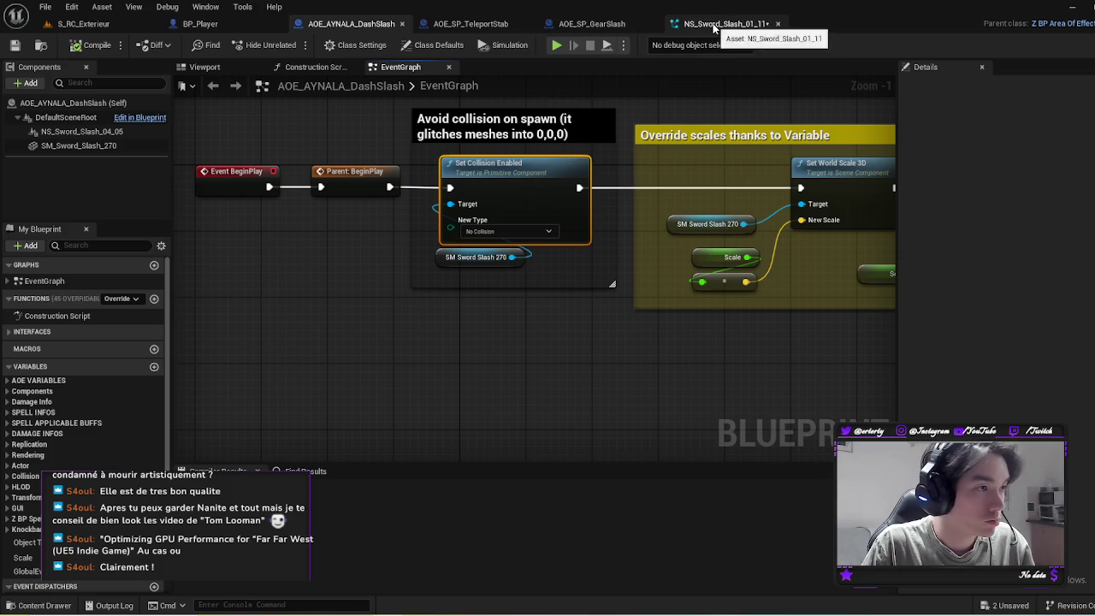
{"action": "mouse_move", "coordinate": [566, 269]}
{"action": "left_mouse_down"}
{"action": "mouse_move", "coordinate": [495, 221]}
{"action": "mouse_move", "coordinate": [588, 261]}
{"action": "left_mouse_up"}
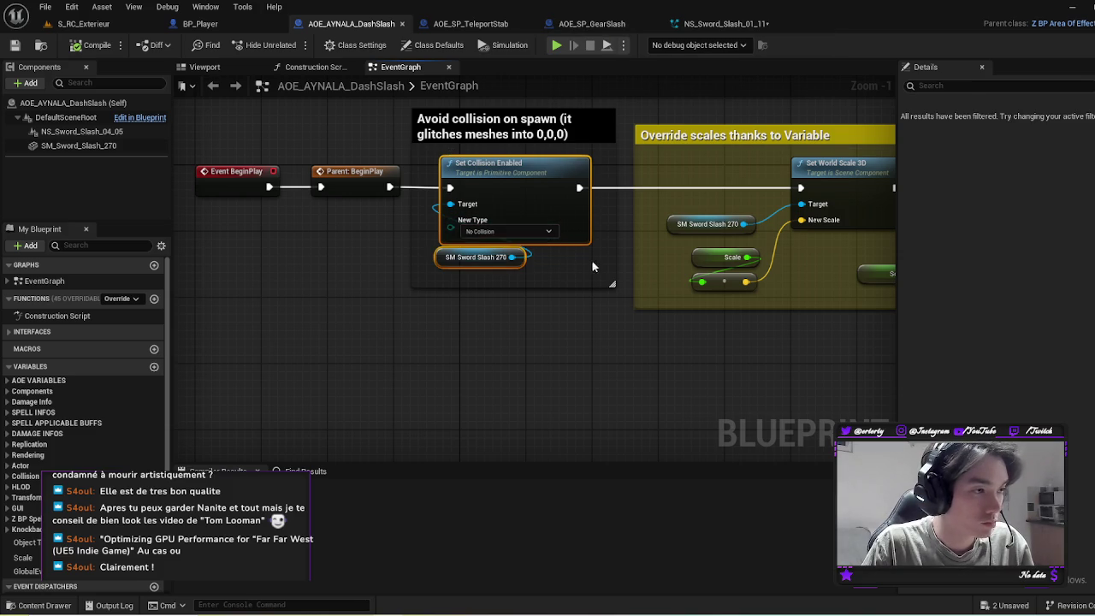
Step: Paste Set Collision Enabled into GearSlash's Construction Script after the parent call, targeting SM Sword Slash 270
{"action": "left_click", "coordinate": [592, 24]}
{"action": "left_click", "coordinate": [323, 66]}
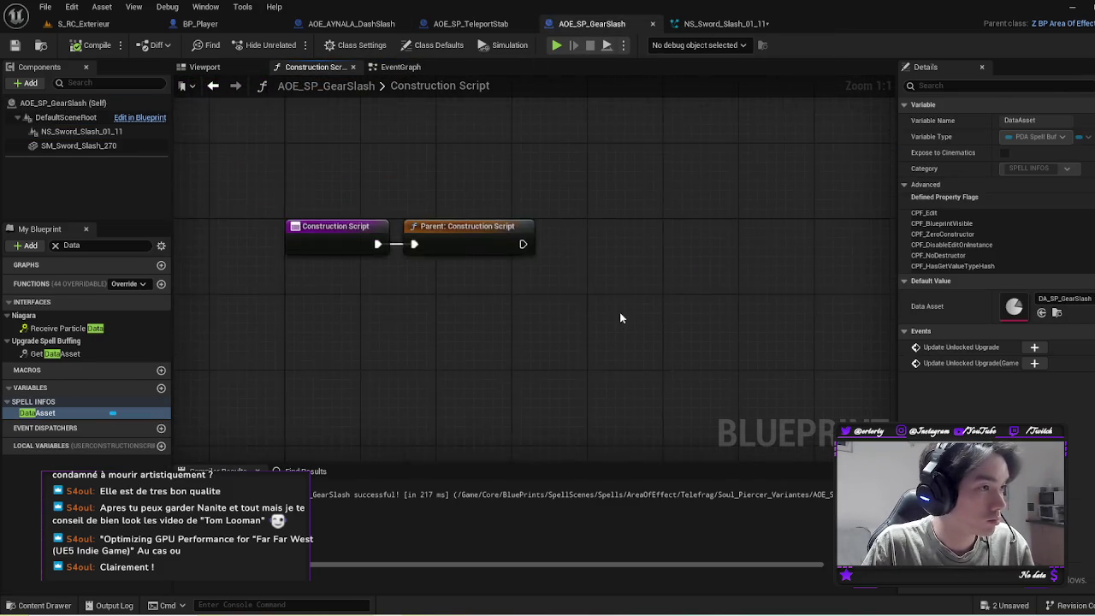
{"action": "key", "text": "ctrl+v"}
{"action": "mouse_move", "coordinate": [548, 253]}
{"action": "left_mouse_down"}
{"action": "mouse_move", "coordinate": [657, 291]}
{"action": "mouse_move", "coordinate": [650, 300]}
{"action": "mouse_move", "coordinate": [644, 241]}
{"action": "left_mouse_up"}
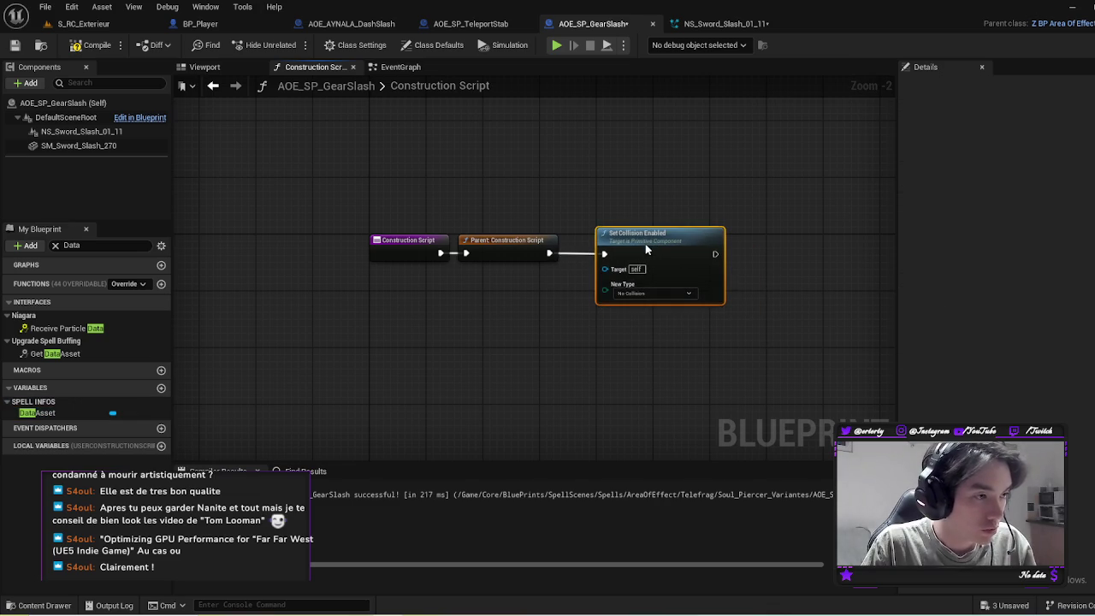
{"action": "mouse_move", "coordinate": [85, 146]}
{"action": "left_mouse_down"}
{"action": "mouse_move", "coordinate": [609, 306]}
{"action": "mouse_move", "coordinate": [564, 324]}
{"action": "mouse_move", "coordinate": [589, 314]}
{"action": "left_mouse_up"}
{"action": "scroll", "coordinate": [607, 312], "scroll_direction": "up", "scroll_amount": 2}
{"action": "left_click_drag", "start_coordinate": [669, 309], "coordinate": [588, 249]}
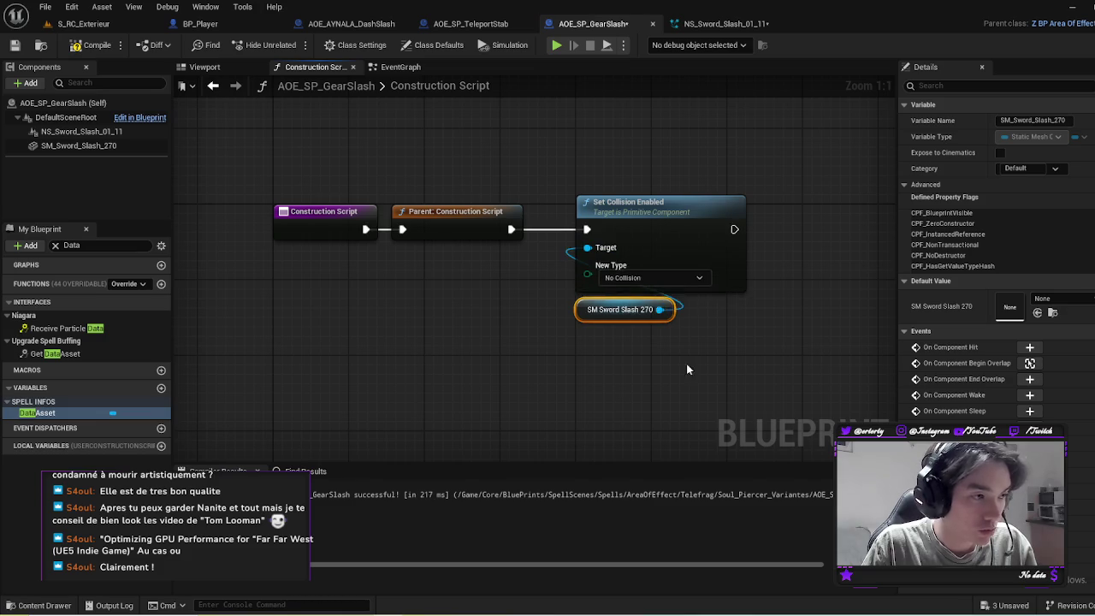
Step: Compile AOE_SP_GearSlash and return to the AOE_AYNALA_DashSlash event graph
{"action": "left_click", "coordinate": [93, 44]}
{"action": "left_click", "coordinate": [534, 305]}
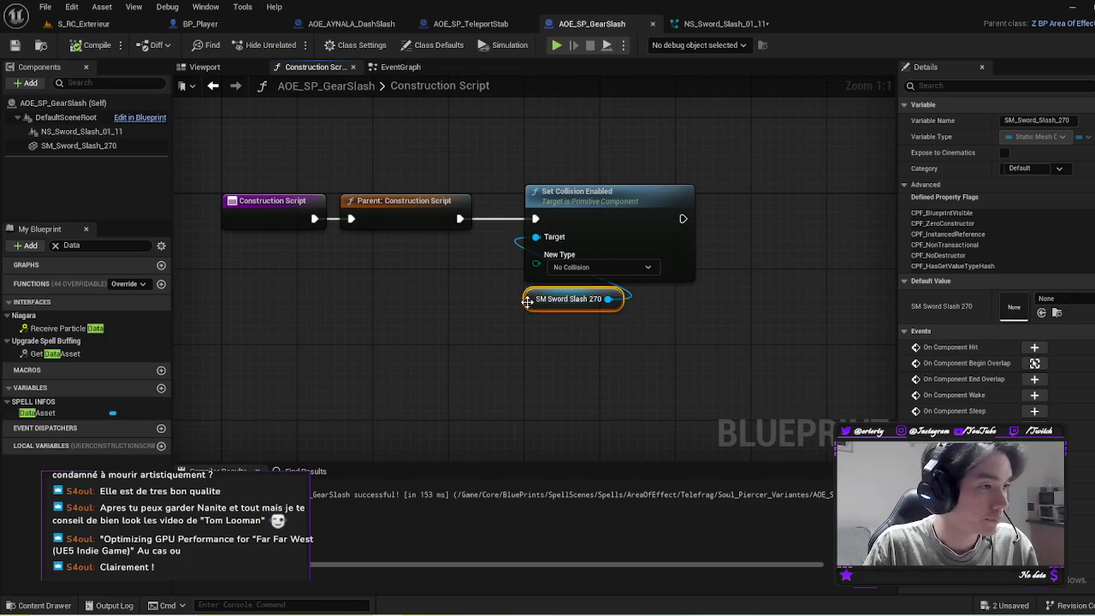
{"action": "left_click", "coordinate": [376, 26]}
{"action": "left_click", "coordinate": [471, 24]}
{"action": "left_click", "coordinate": [351, 24]}
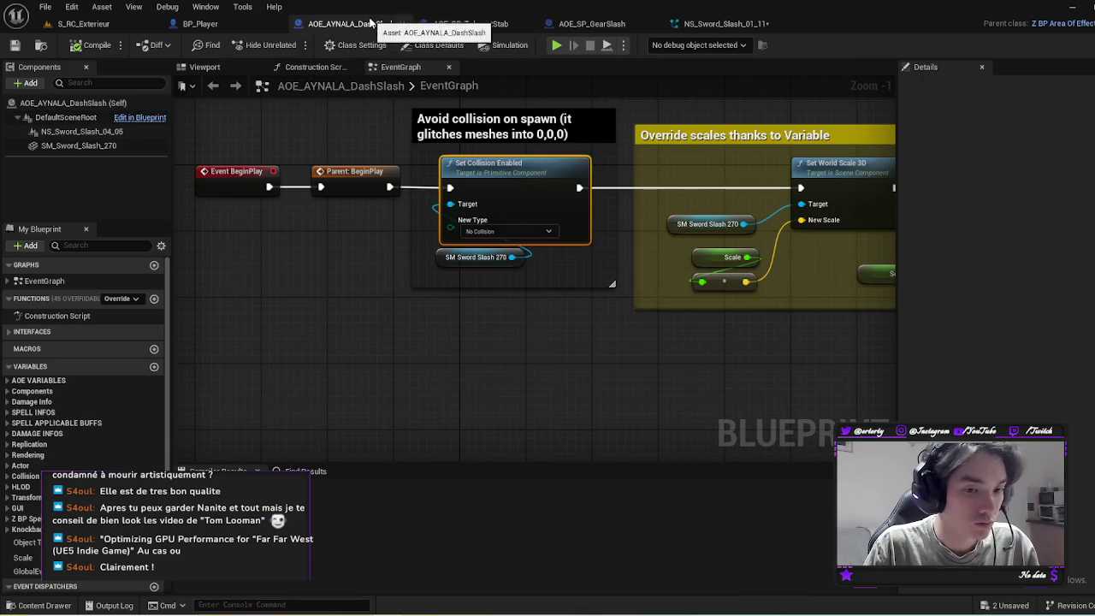
Step: Select the Enable and Disable Collision events with both Set Collision Enabled nodes and their getters
{"action": "scroll", "coordinate": [479, 227], "scroll_direction": "down", "scroll_amount": 2}
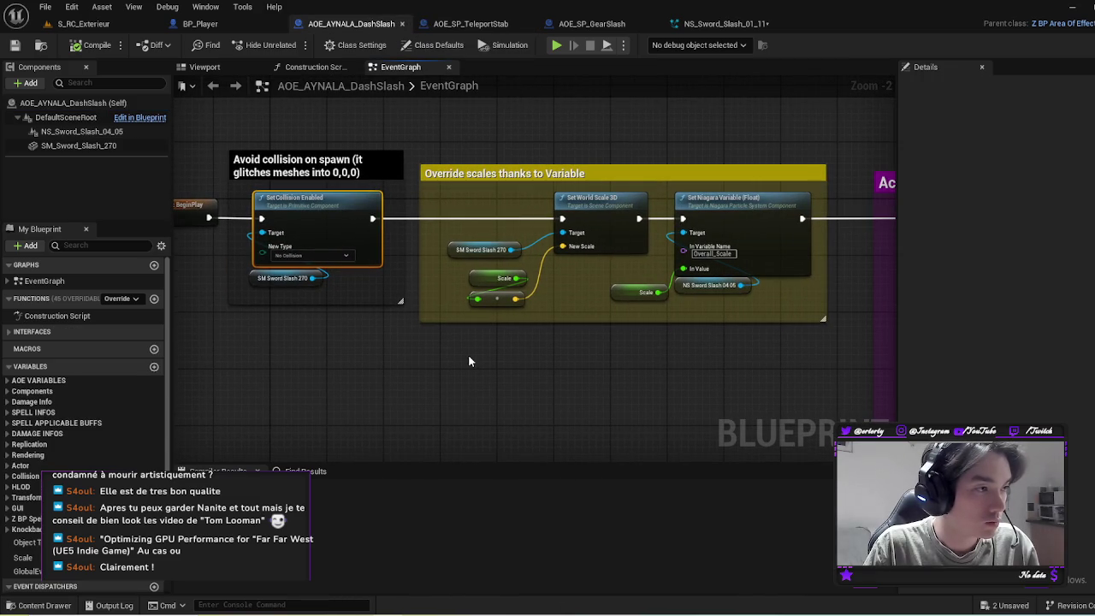
{"action": "left_click_drag", "start_coordinate": [468, 354], "coordinate": [248, 345]}
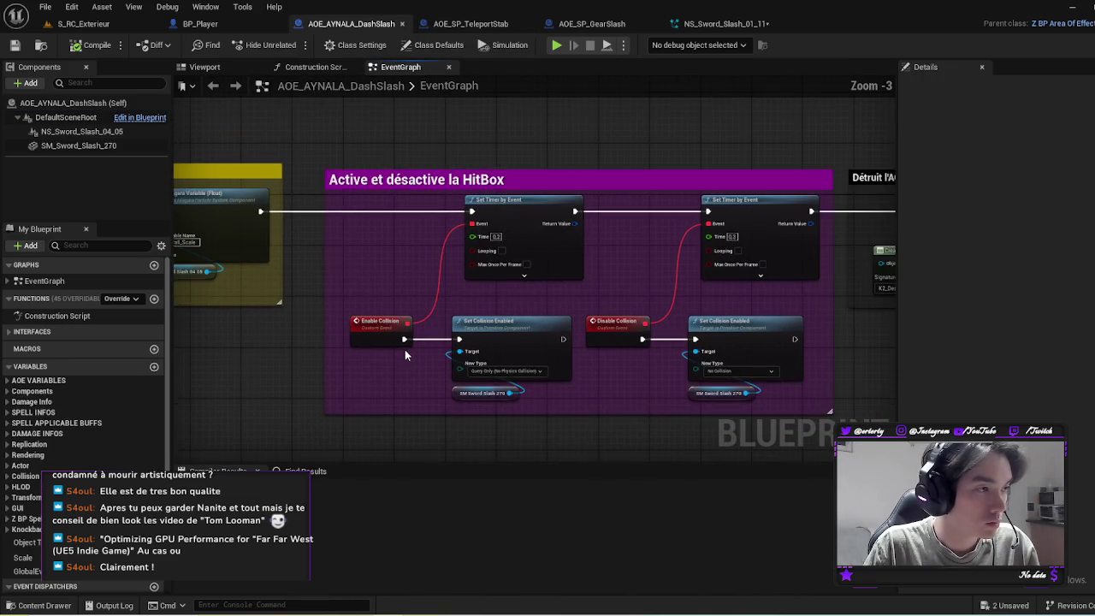
{"action": "scroll", "coordinate": [404, 349], "scroll_direction": "down", "scroll_amount": 2}
{"action": "scroll", "coordinate": [464, 328], "scroll_direction": "up", "scroll_amount": 2}
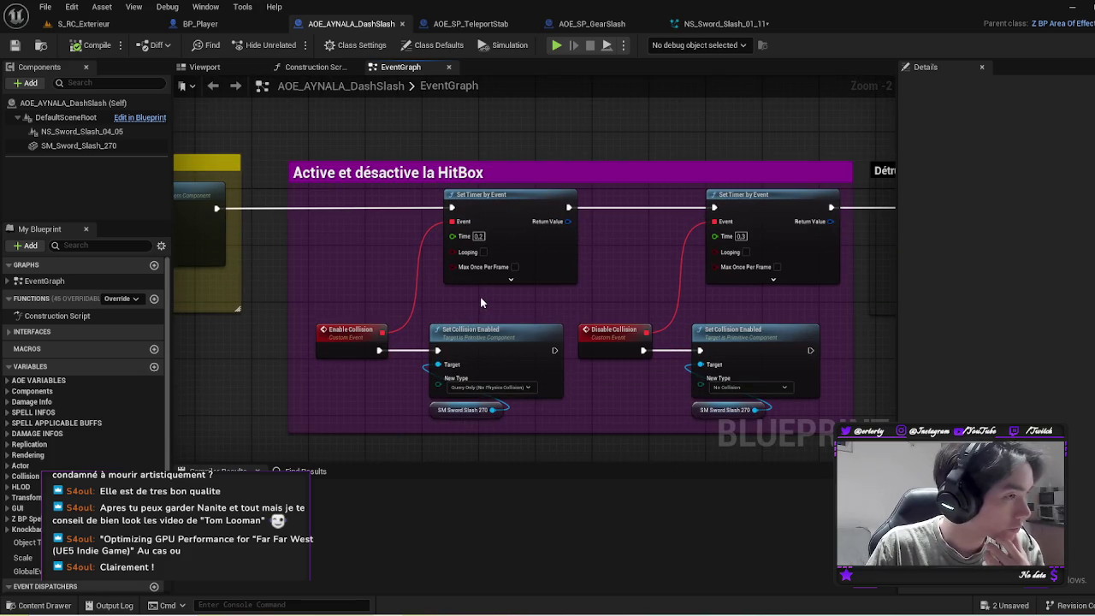
{"action": "left_click_drag", "start_coordinate": [480, 296], "coordinate": [489, 280]}
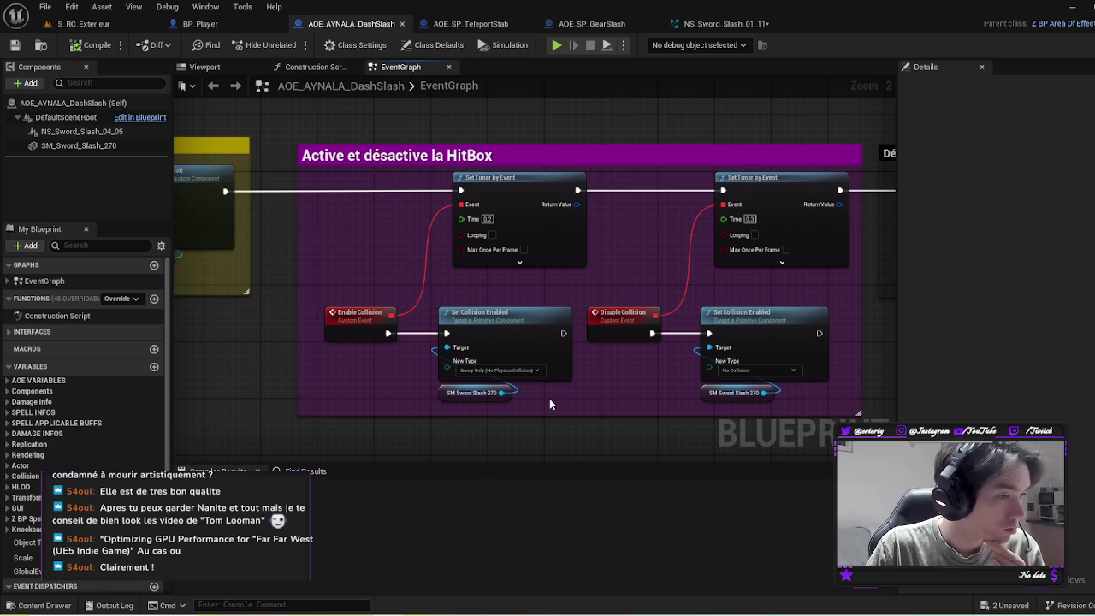
{"action": "left_click_drag", "start_coordinate": [549, 398], "coordinate": [445, 358]}
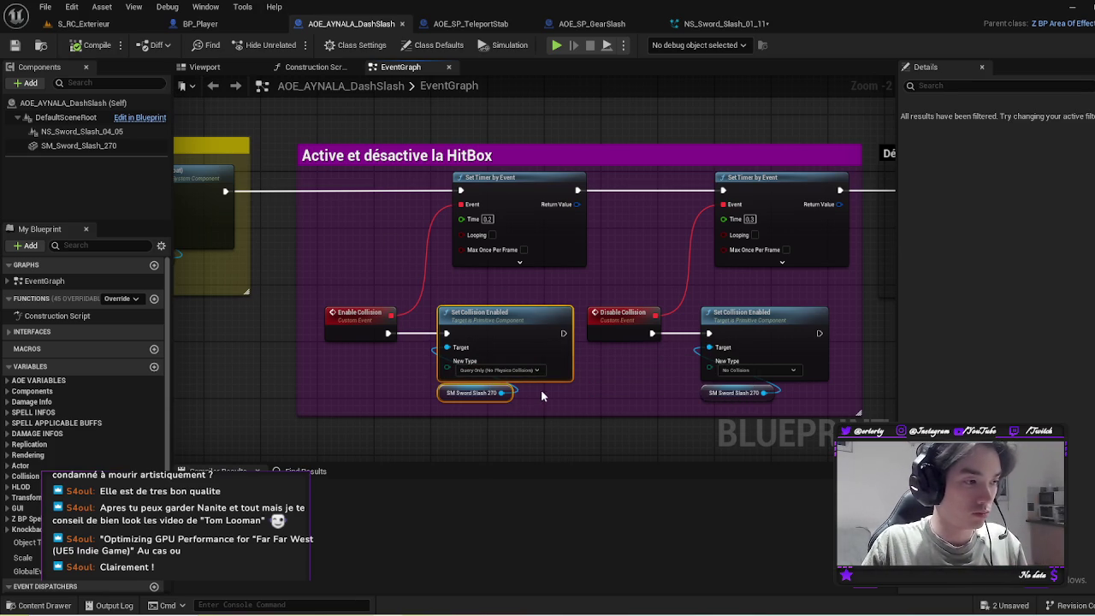
{"action": "left_click_drag", "start_coordinate": [804, 394], "coordinate": [731, 354]}
{"action": "left_click_drag", "start_coordinate": [312, 293], "coordinate": [791, 404]}
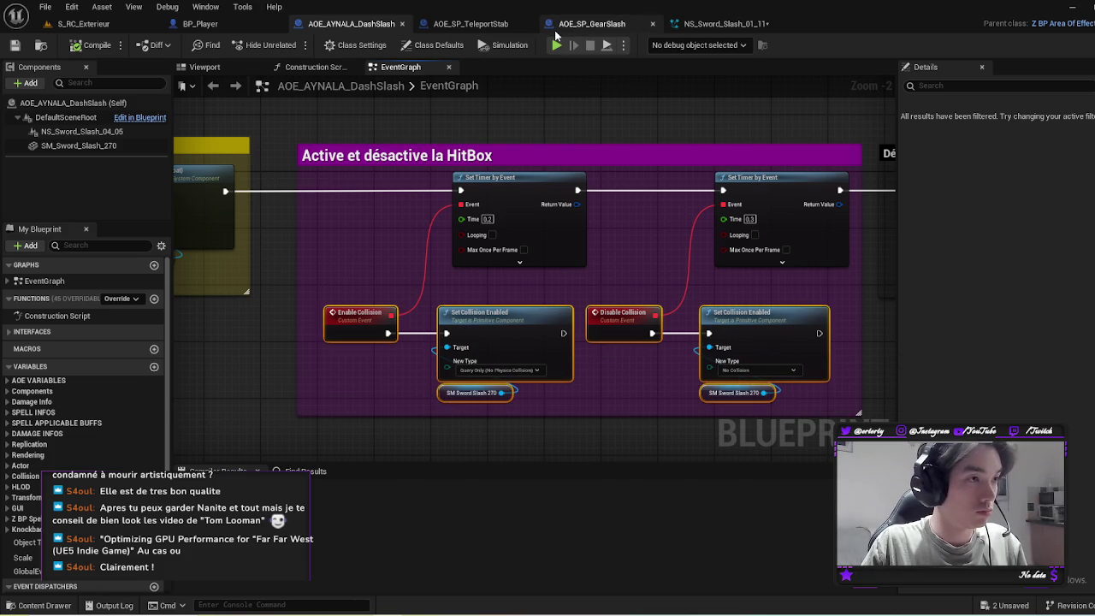
Step: Paste the copied Enable/Disable Collision events into the AOE_SP_GearSlash EventGraph
{"action": "left_click", "coordinate": [557, 27]}
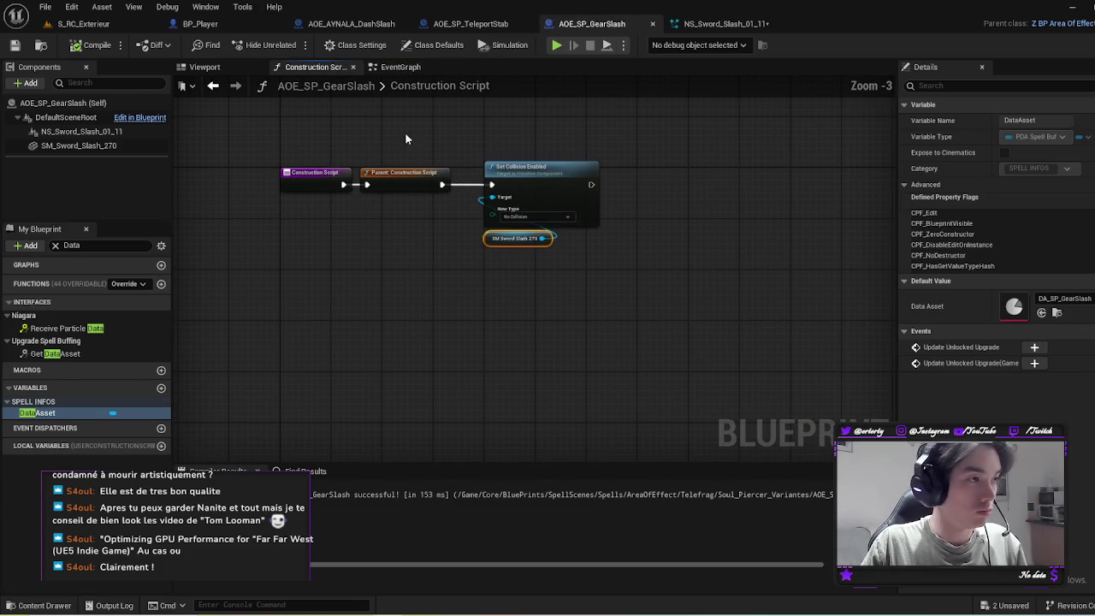
{"action": "left_click", "coordinate": [400, 67]}
{"action": "scroll", "coordinate": [542, 368], "scroll_direction": "down", "scroll_amount": 3}
{"action": "key", "text": "ctrl+v"}
{"action": "mouse_move", "coordinate": [494, 302]}
{"action": "left_mouse_down"}
{"action": "mouse_move", "coordinate": [726, 293]}
{"action": "mouse_move", "coordinate": [526, 395]}
{"action": "mouse_move", "coordinate": [552, 379]}
{"action": "left_mouse_up"}
Step: Arrange the pasted collision nodes and undo the accidental New Type parameter on Enable Collision
{"action": "scroll", "coordinate": [590, 358], "scroll_direction": "up", "scroll_amount": 3}
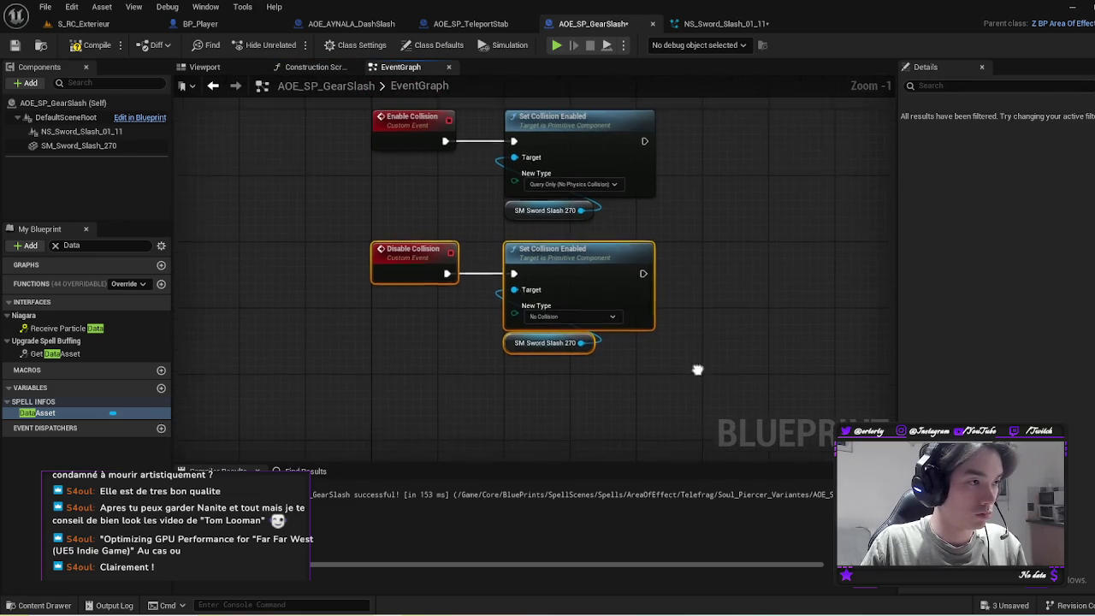
{"action": "mouse_move", "coordinate": [712, 363]}
{"action": "left_mouse_down"}
{"action": "mouse_move", "coordinate": [364, 138]}
{"action": "mouse_move", "coordinate": [370, 125]}
{"action": "left_mouse_up"}
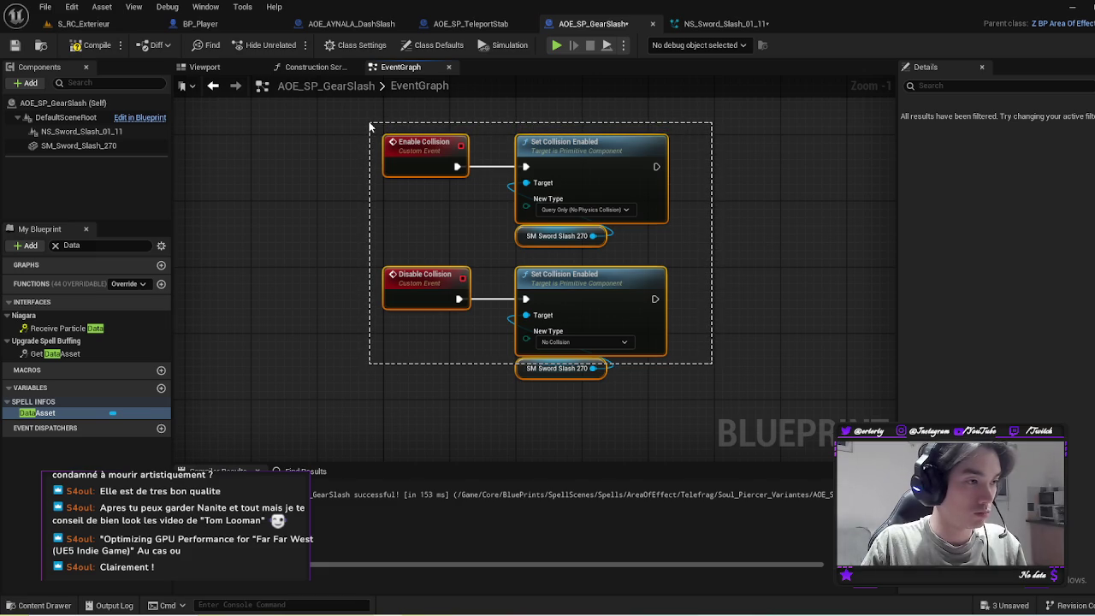
{"action": "left_click_drag", "start_coordinate": [370, 125], "coordinate": [370, 125]}
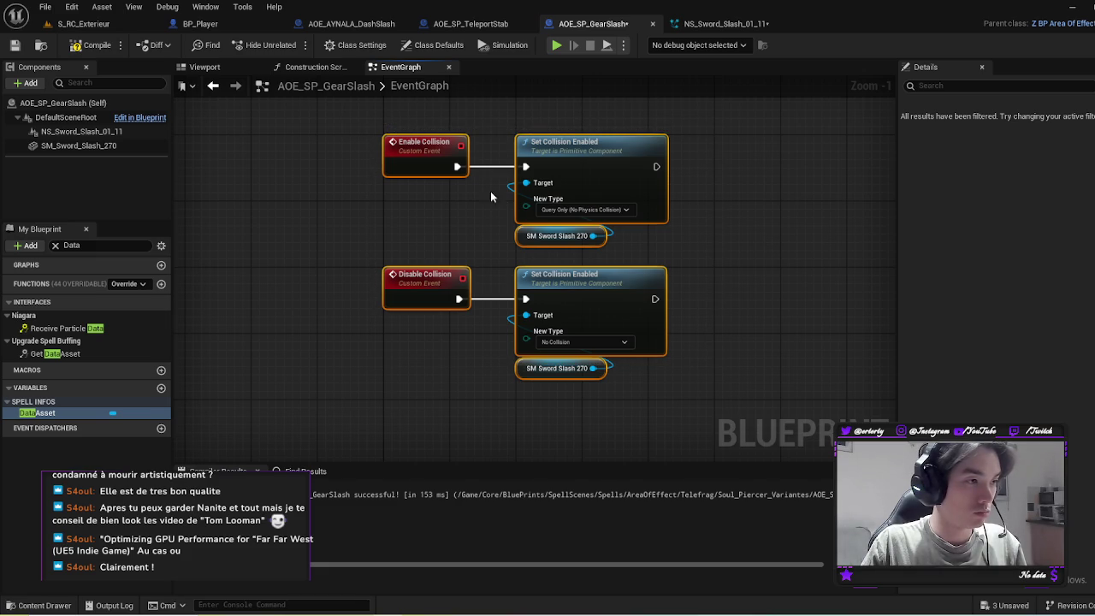
{"action": "mouse_move", "coordinate": [526, 206]}
{"action": "left_mouse_down"}
{"action": "mouse_move", "coordinate": [453, 185]}
{"action": "mouse_move", "coordinate": [430, 191]}
{"action": "left_mouse_up"}
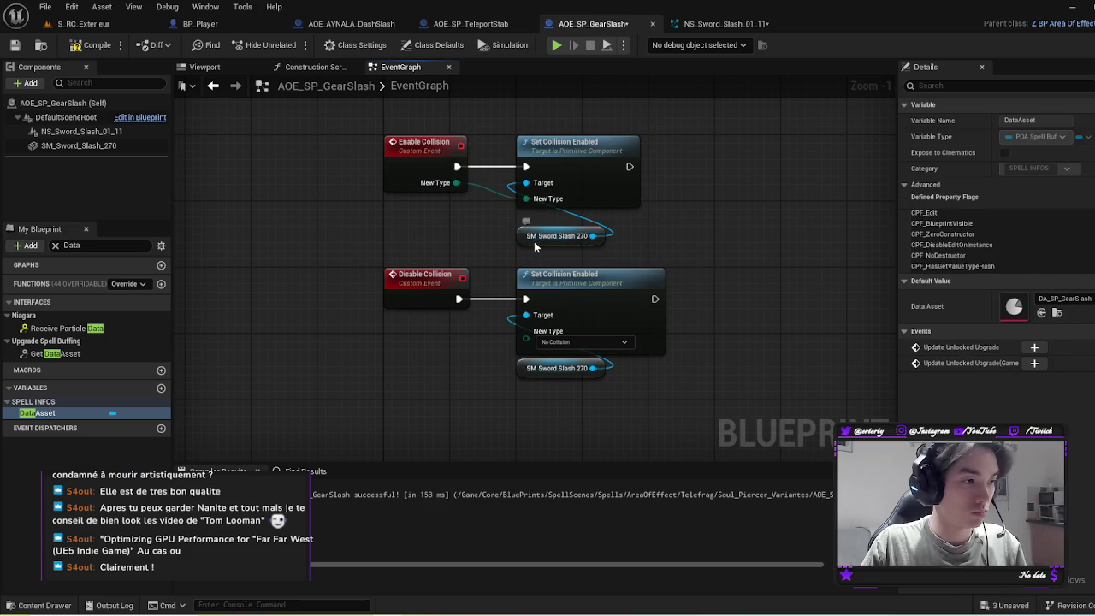
{"action": "left_click_drag", "start_coordinate": [534, 242], "coordinate": [534, 225]}
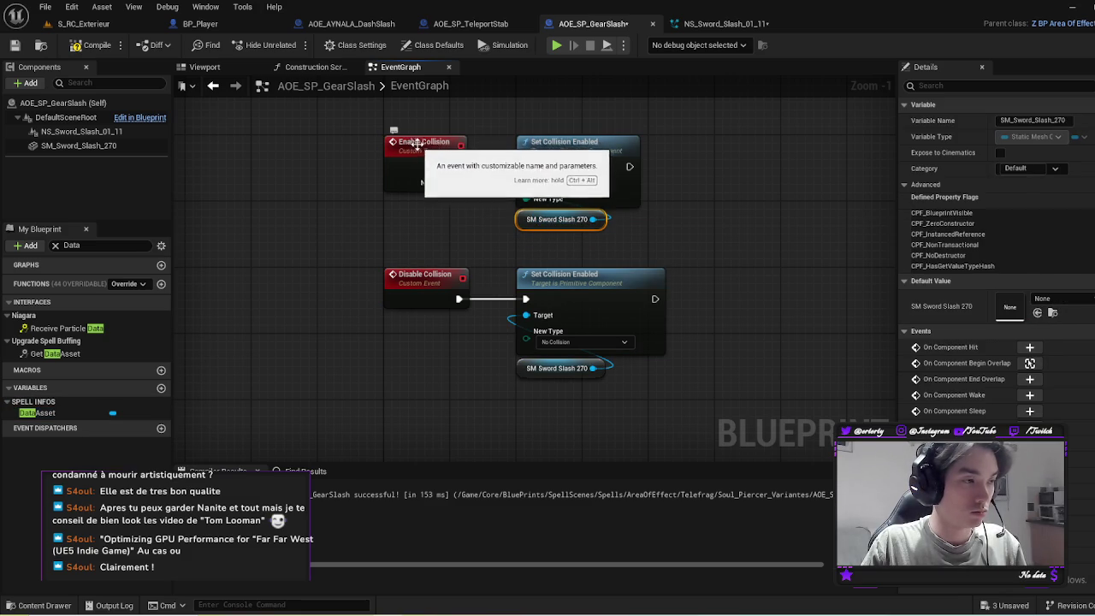
{"action": "key", "text": "ctrl+z"}
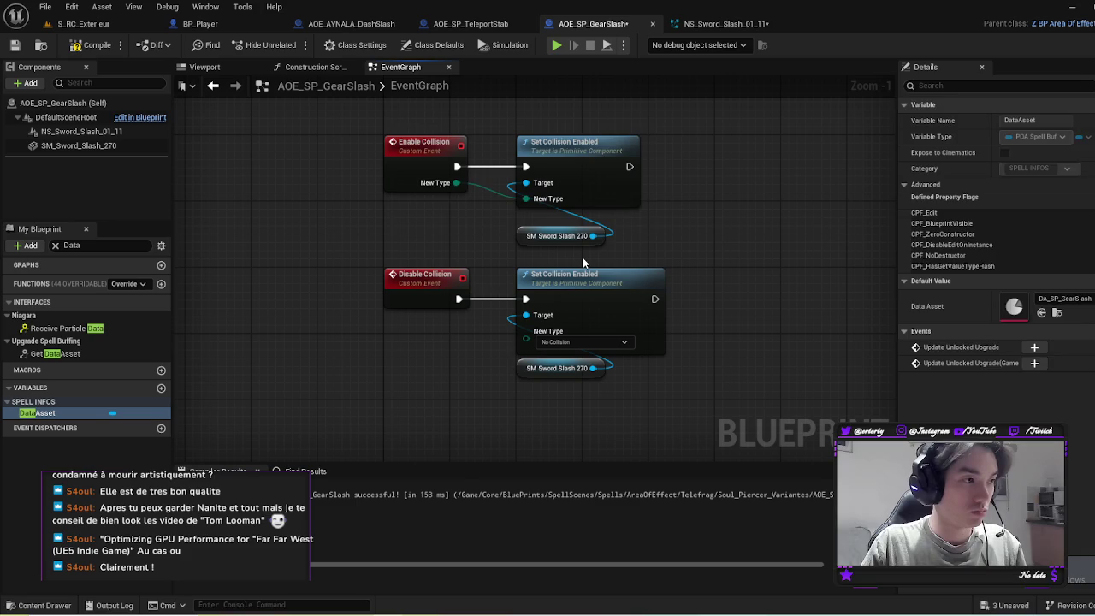
{"action": "key", "text": "ctrl+z"}
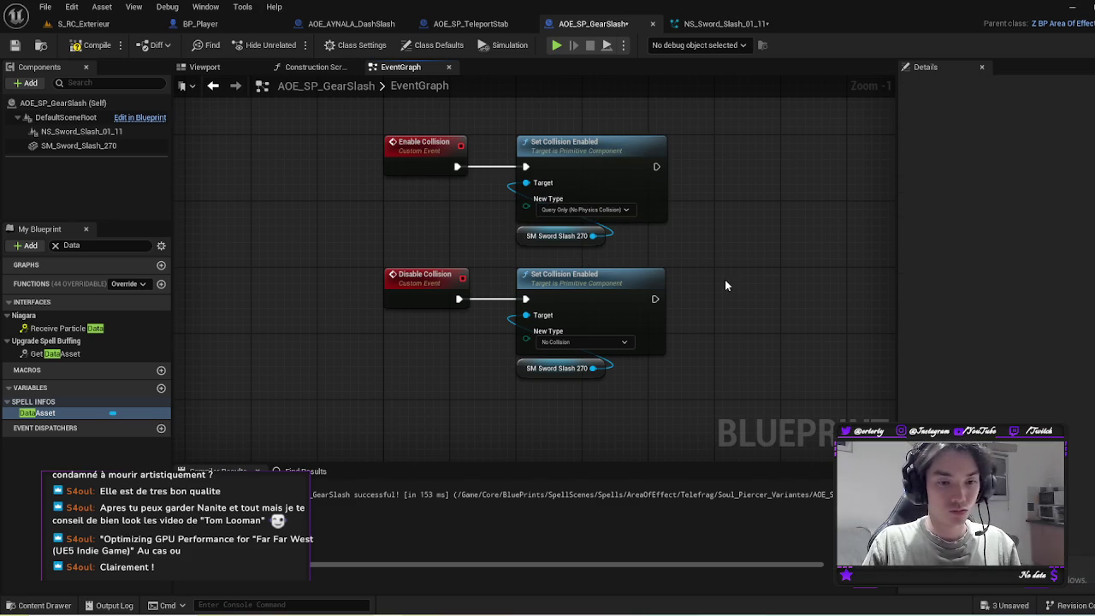
{"action": "mouse_move", "coordinate": [722, 298]}
{"action": "left_mouse_down"}
{"action": "mouse_move", "coordinate": [745, 283]}
{"action": "mouse_move", "coordinate": [753, 247]}
{"action": "mouse_move", "coordinate": [753, 320]}
{"action": "left_mouse_up"}
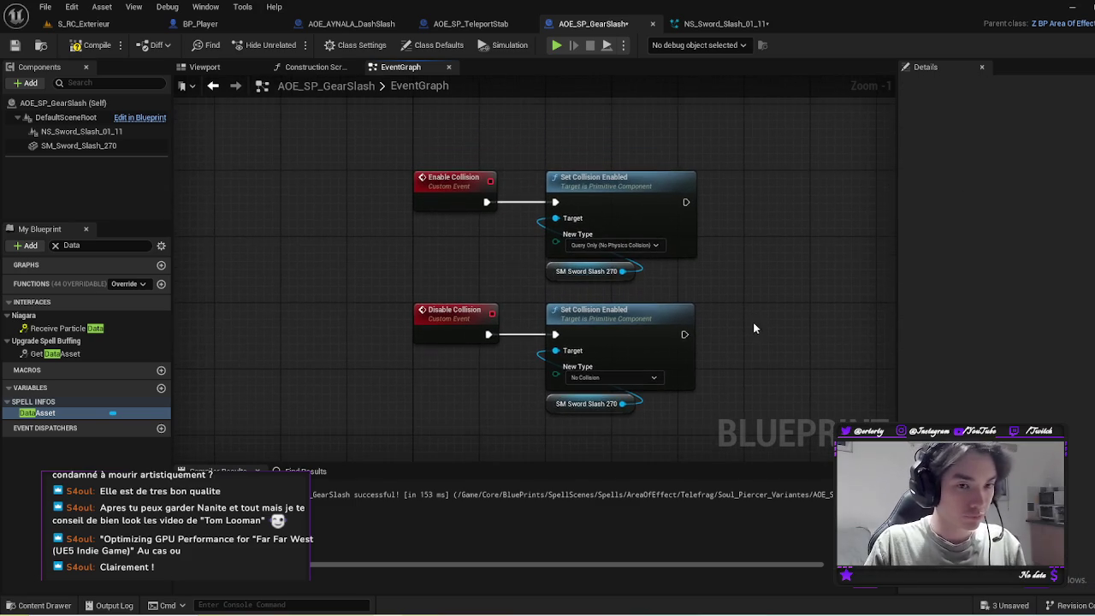
{"action": "scroll", "coordinate": [717, 371], "scroll_direction": "down", "scroll_amount": 2}
Step: Wrap both collision node groups in a comment titled 'Collision logic'
{"action": "left_click_drag", "start_coordinate": [724, 397], "coordinate": [464, 192]}
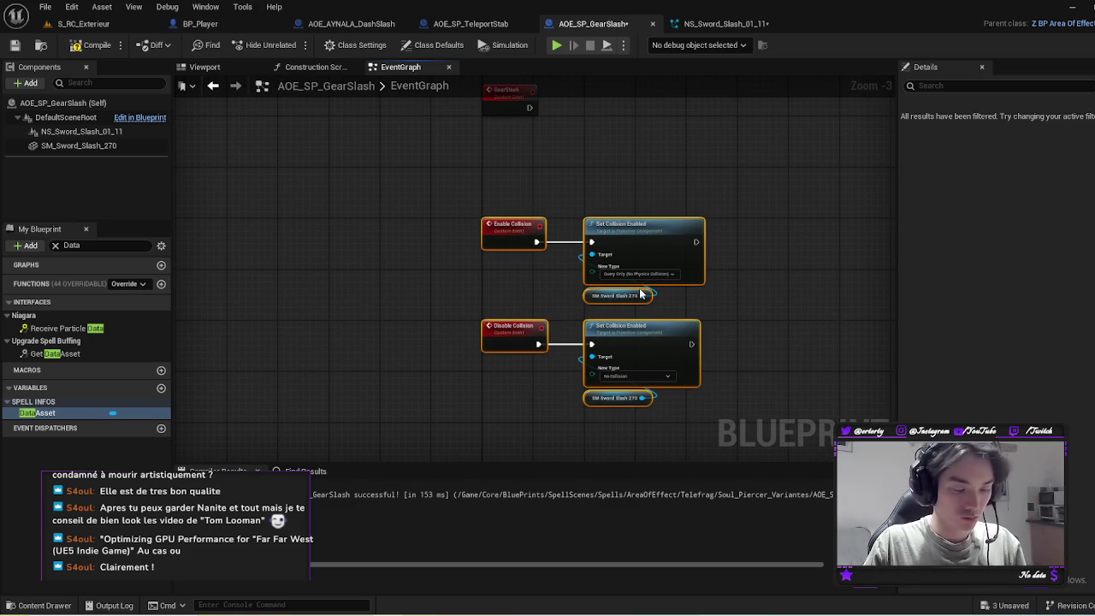
{"action": "type", "text": "cCollision an"}
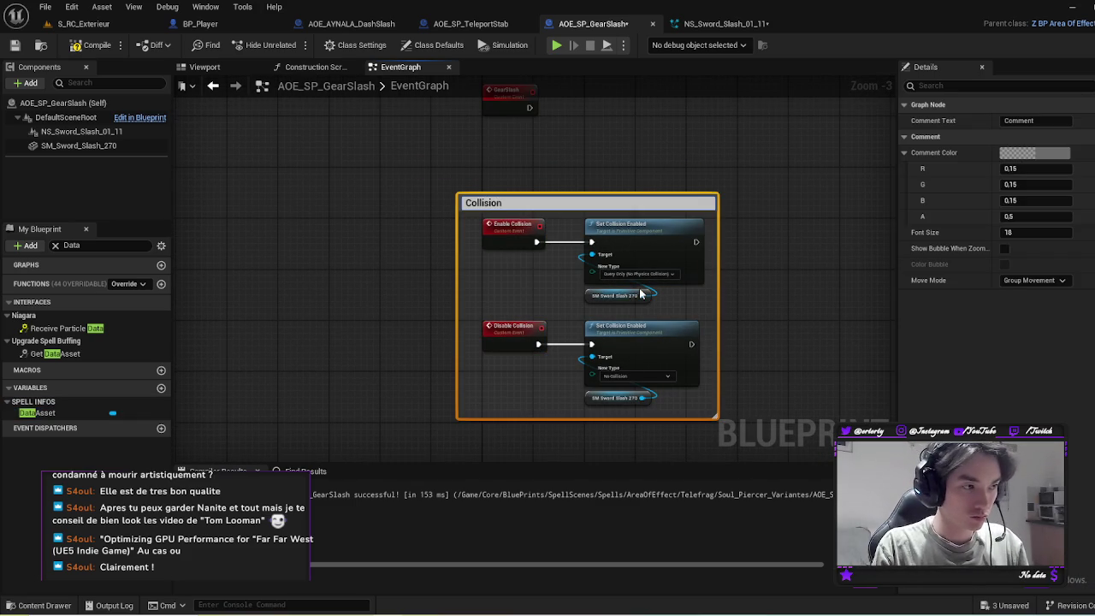
{"action": "type", "text": "d"}
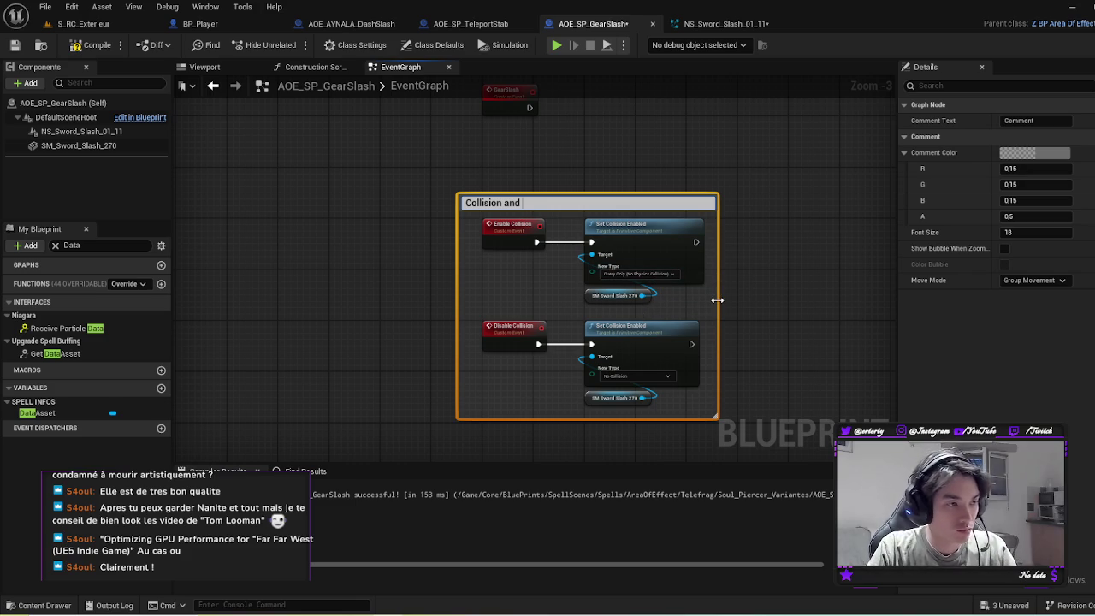
{"action": "key", "text": "BackSpace"}
{"action": "key", "text": "BackSpace"}
{"action": "key", "text": "BackSpace"}
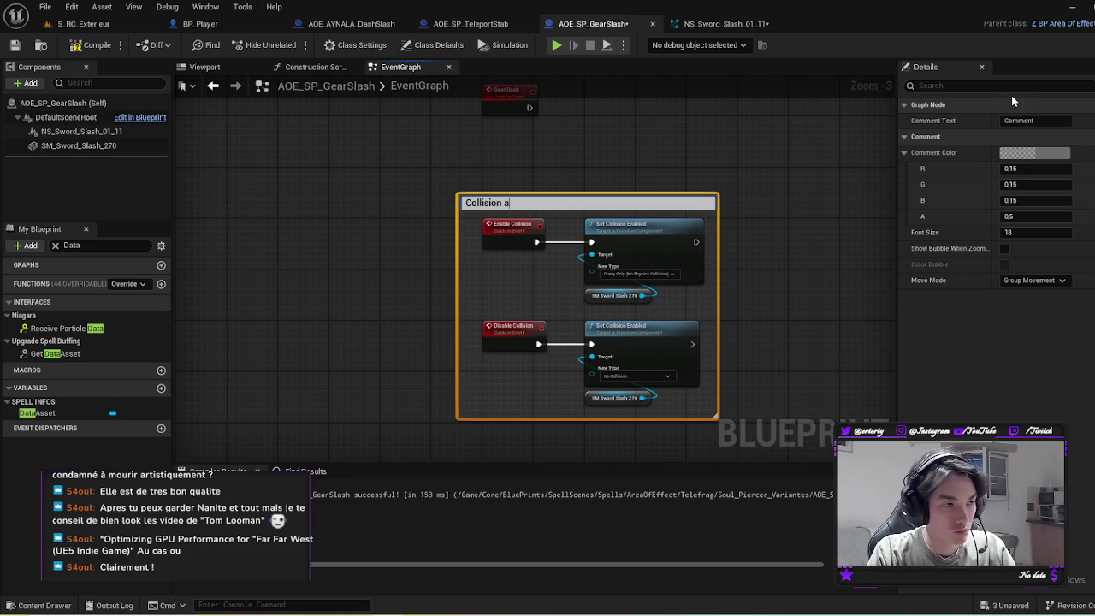
{"action": "type", "text": "management"}
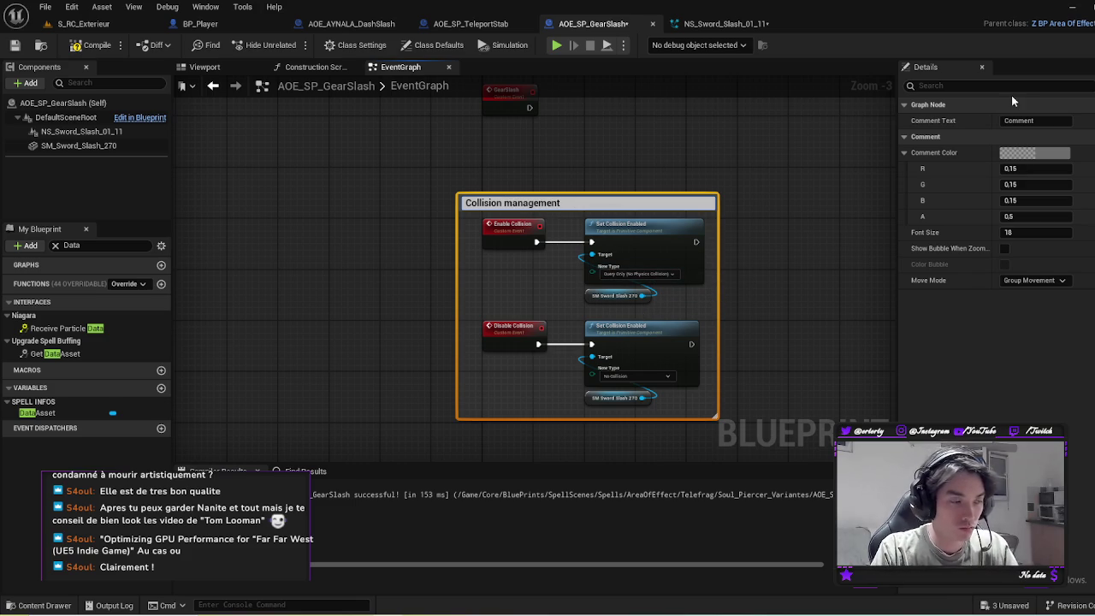
{"action": "key", "text": "BackSpace"}
{"action": "key", "text": "BackSpace"}
{"action": "key", "text": "BackSpace"}
{"action": "type", "text": "logic"}
{"action": "key", "text": "Return"}
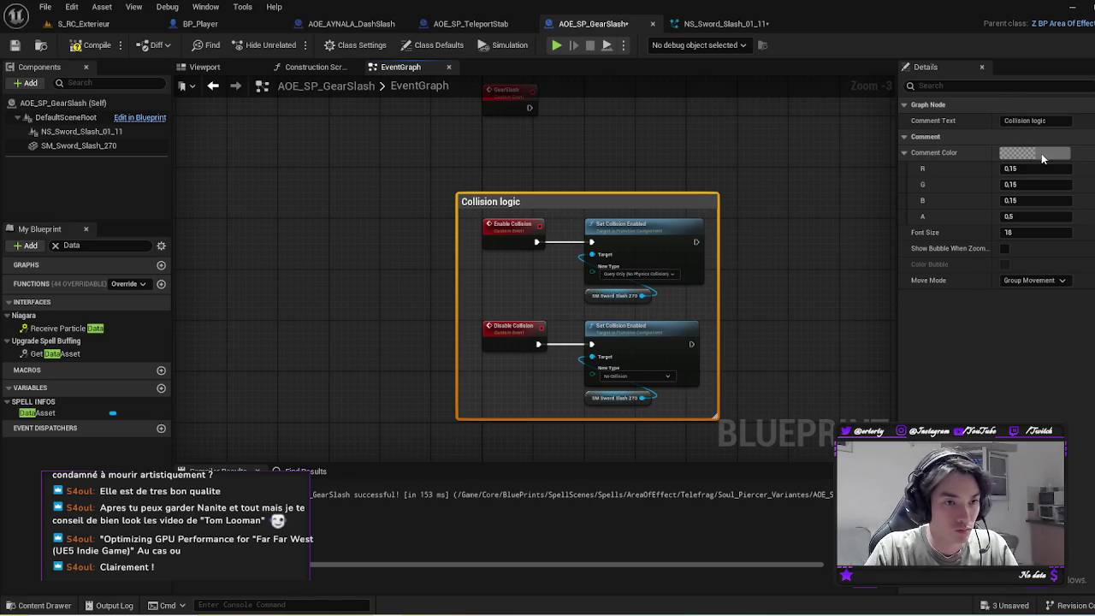
Step: Enable Show Bubble When Zoomed on the comment and set its colour to white
{"action": "left_click", "coordinate": [1004, 248]}
{"action": "left_click", "coordinate": [1036, 152]}
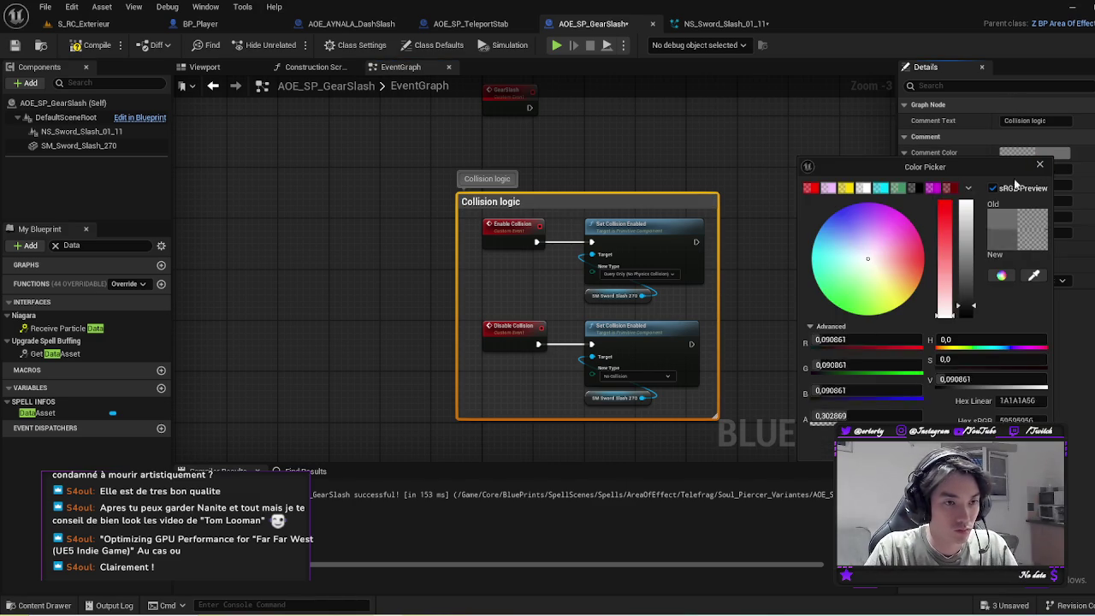
{"action": "left_click", "coordinate": [882, 188]}
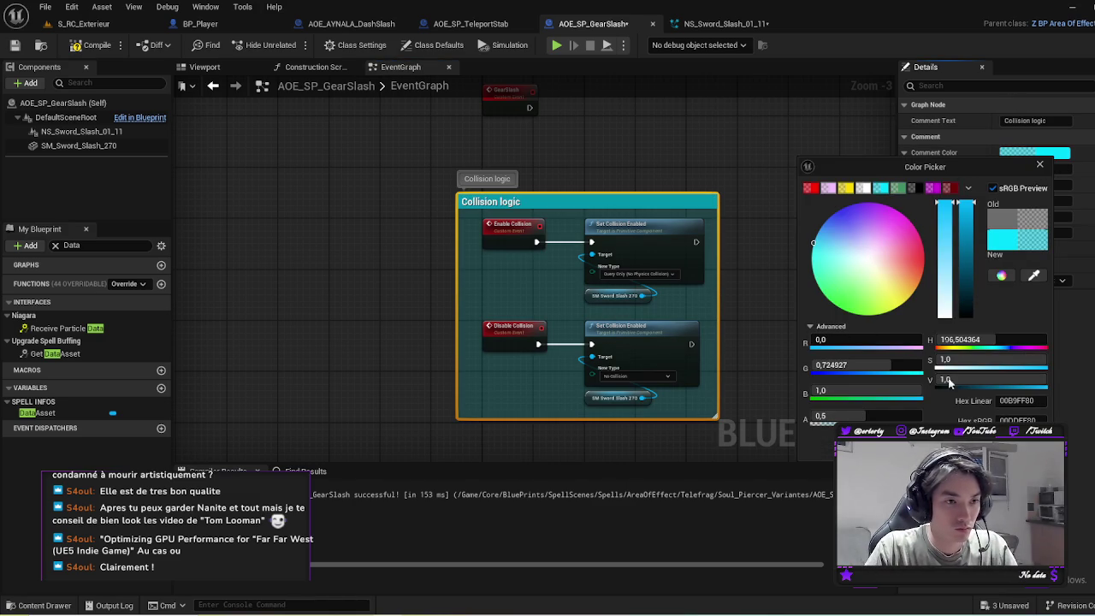
{"action": "left_click", "coordinate": [862, 188]}
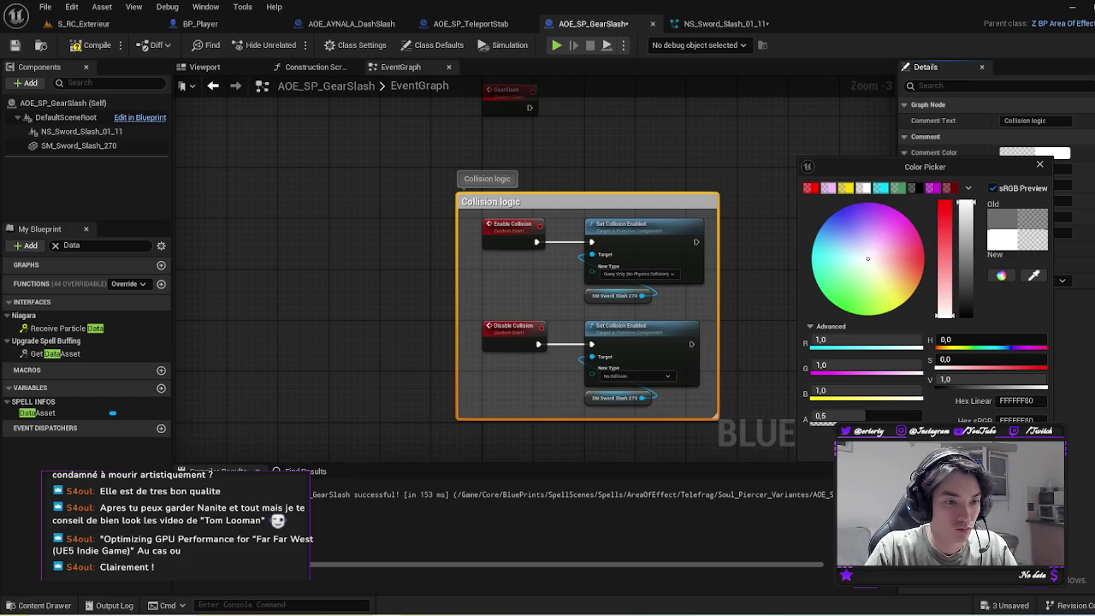
{"action": "left_click", "coordinate": [768, 321]}
{"action": "left_click_drag", "start_coordinate": [768, 320], "coordinate": [659, 311]}
{"action": "scroll", "coordinate": [665, 323], "scroll_direction": "down", "scroll_amount": 2}
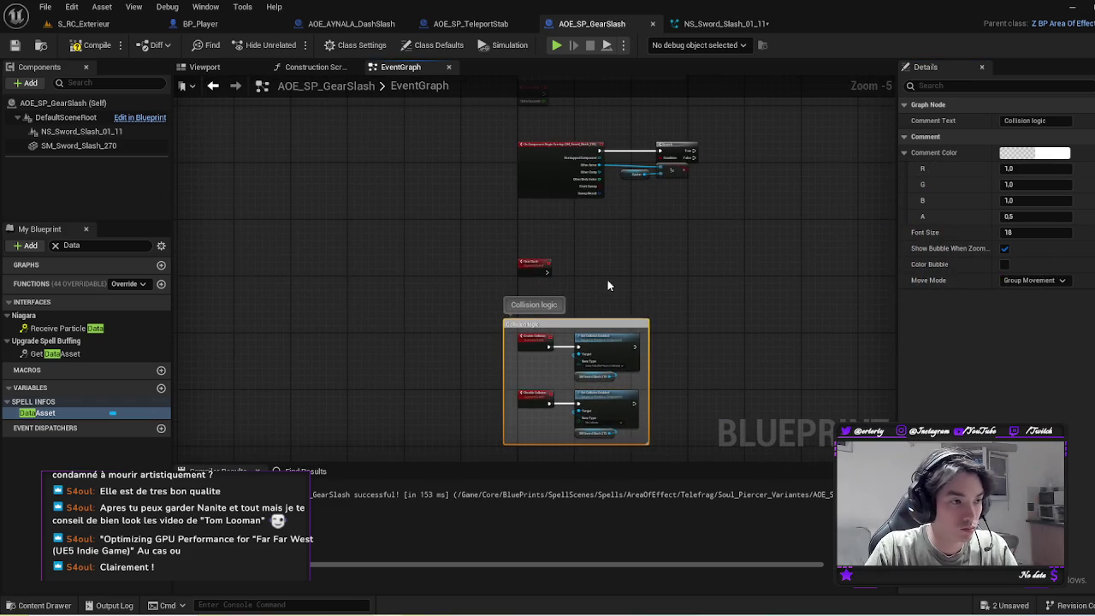
{"action": "scroll", "coordinate": [537, 212], "scroll_direction": "up", "scroll_amount": 6}
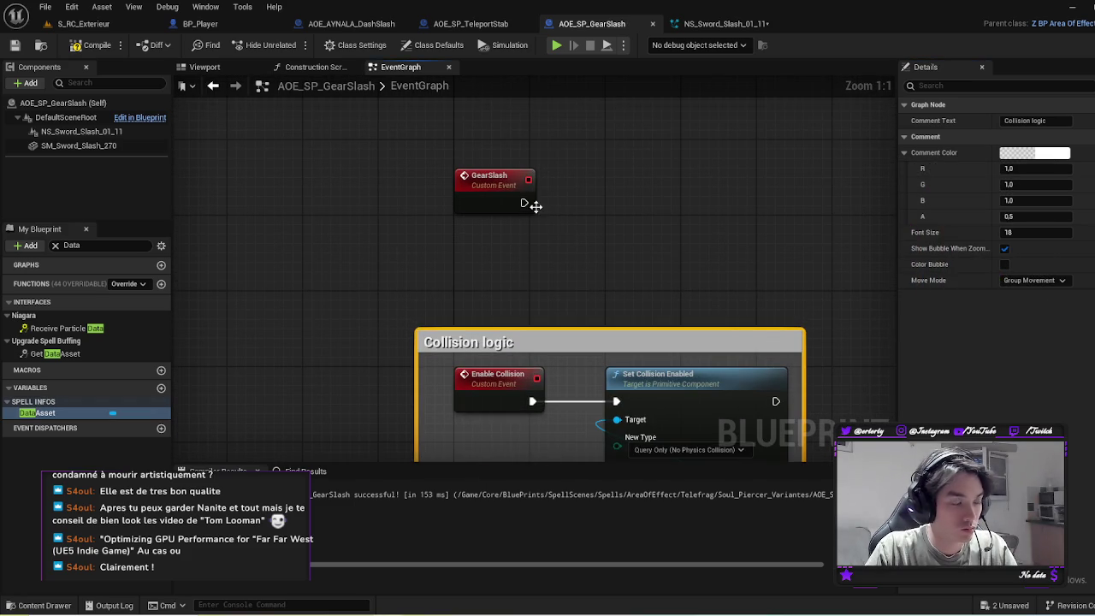
Step: Compile AOE_SP_GearSlash and move the GearSlash event node up
{"action": "left_click", "coordinate": [94, 45]}
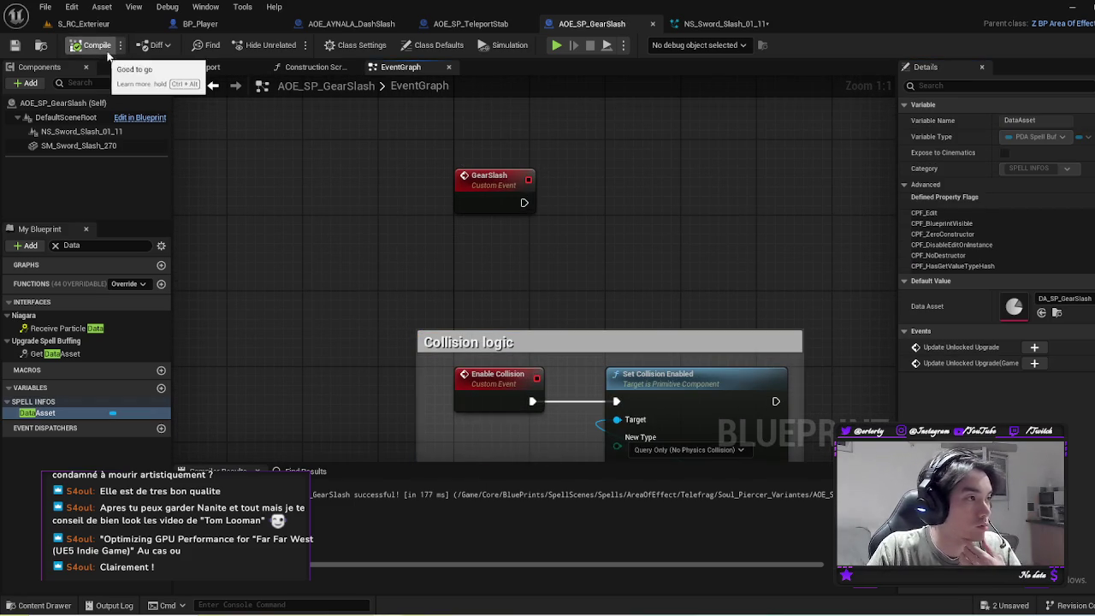
{"action": "left_click_drag", "start_coordinate": [674, 287], "coordinate": [625, 371]}
{"action": "right_click", "coordinate": [433, 269]}
{"action": "mouse_move", "coordinate": [377, 274]}
{"action": "left_mouse_down"}
{"action": "mouse_move", "coordinate": [379, 246]}
{"action": "mouse_move", "coordinate": [467, 248]}
{"action": "left_mouse_up"}
Step: Add a Set Actor Transform node from All Actions beside the GearSlash event
{"action": "type", "text": "set actor"}
{"action": "key", "text": "Escape"}
{"action": "right_click", "coordinate": [452, 286]}
{"action": "type", "text": "Set actor loc"}
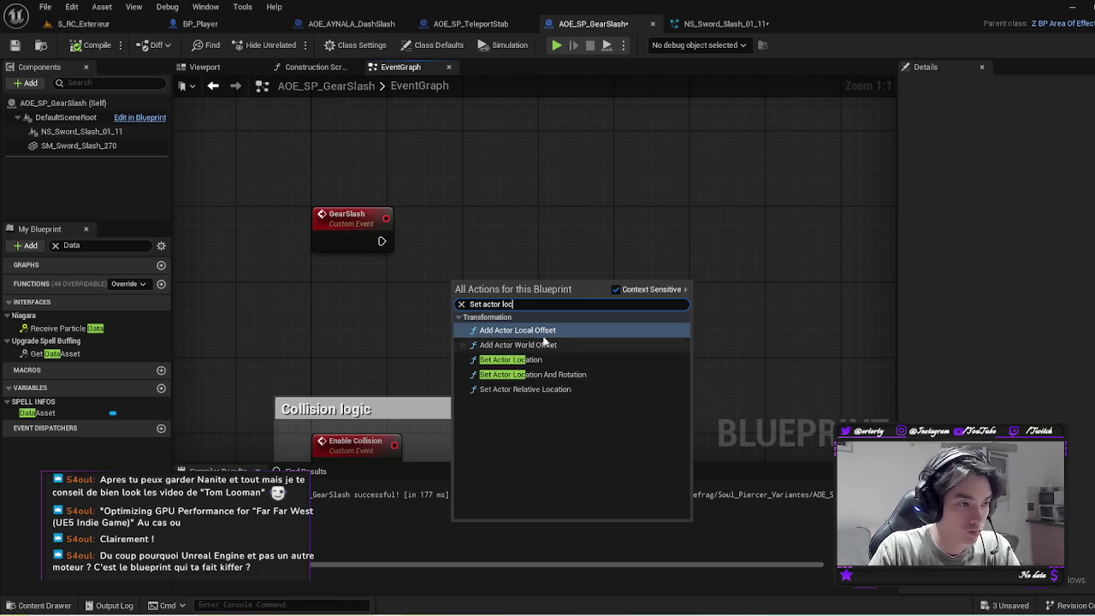
{"action": "key", "text": "BackSpace"}
{"action": "key", "text": "BackSpace"}
{"action": "key", "text": "BackSpace"}
{"action": "type", "text": "trans"}
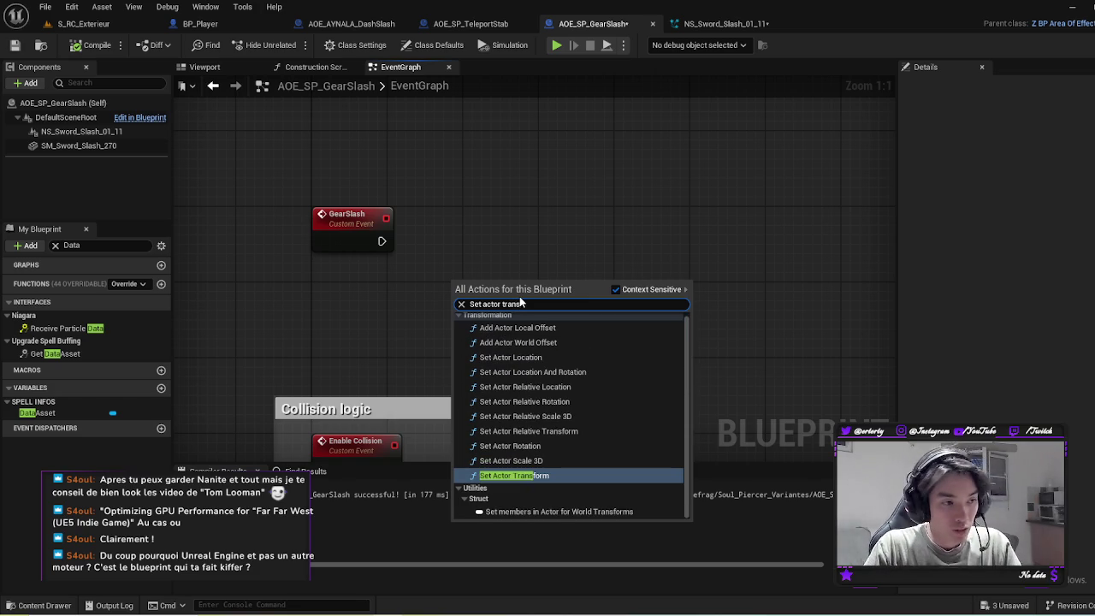
{"action": "left_click", "coordinate": [539, 476]}
{"action": "mouse_move", "coordinate": [530, 283]}
{"action": "left_mouse_down"}
{"action": "mouse_move", "coordinate": [521, 227]}
{"action": "mouse_move", "coordinate": [531, 217]}
{"action": "left_mouse_up"}
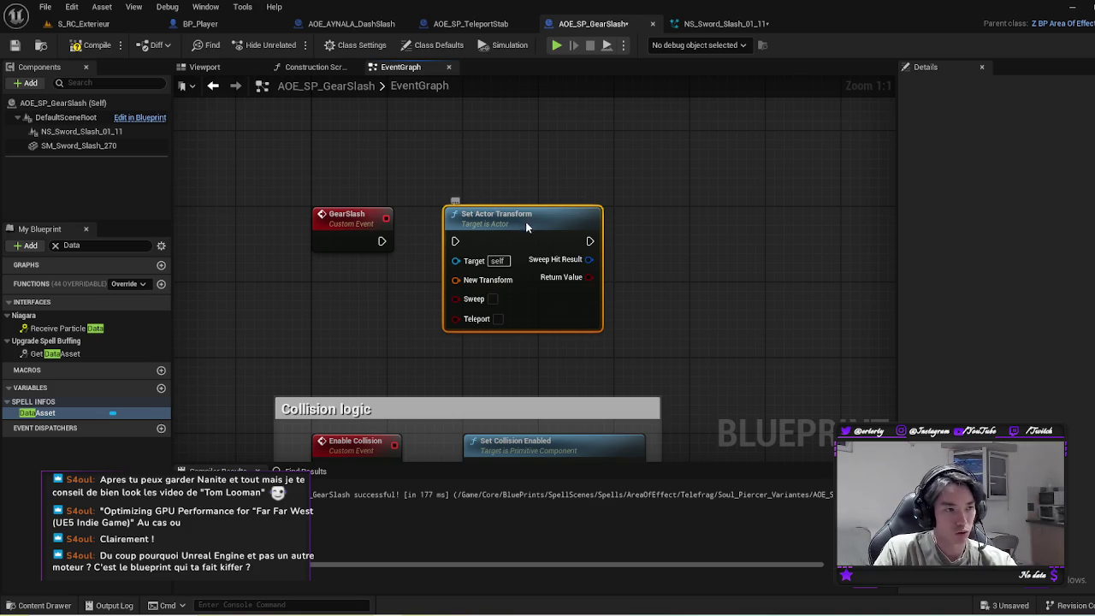
Step: Connect GearSlash's exec output to the Set Actor Transform exec input
{"action": "left_click_drag", "start_coordinate": [520, 219], "coordinate": [539, 219]}
{"action": "left_click", "coordinate": [517, 187]}
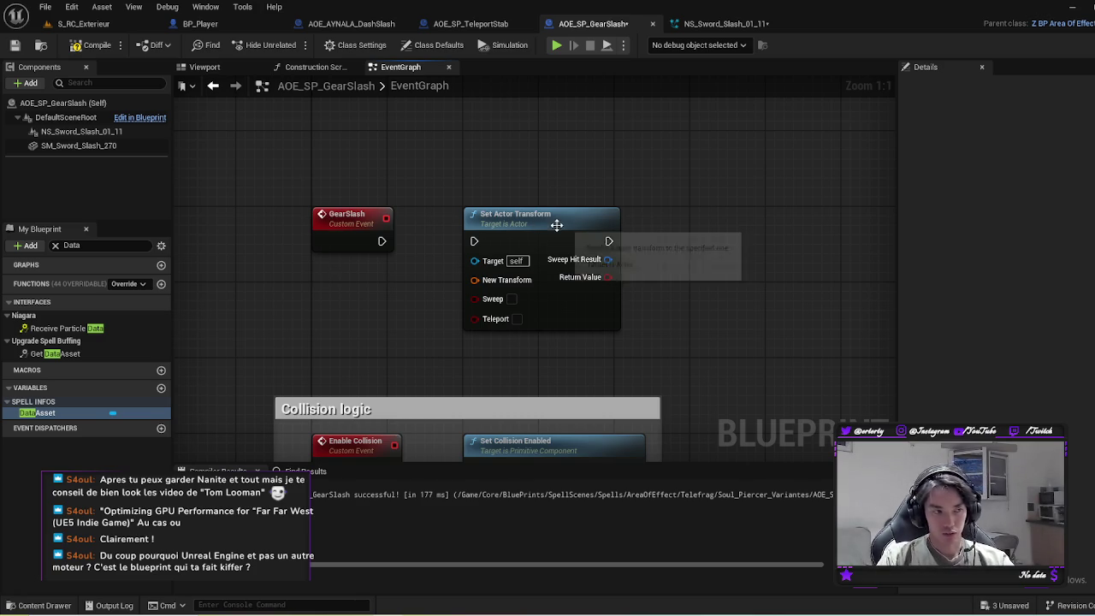
{"action": "left_click_drag", "start_coordinate": [381, 242], "coordinate": [474, 242]}
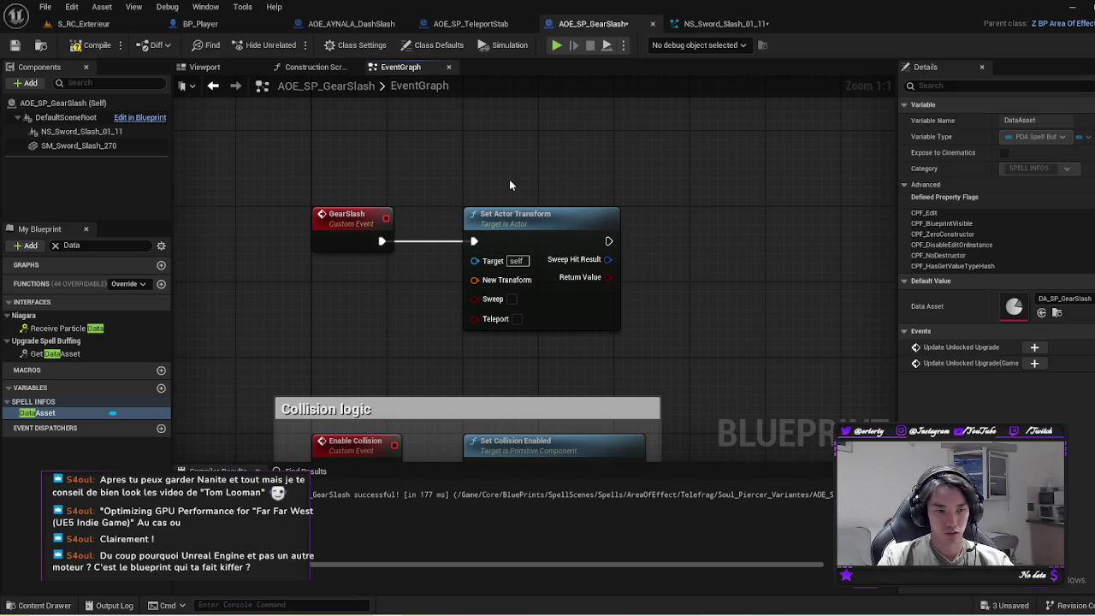
{"action": "scroll", "coordinate": [509, 186], "scroll_direction": "down", "scroll_amount": 2}
{"action": "left_click_drag", "start_coordinate": [592, 304], "coordinate": [620, 332]}
Step: Reposition Set Actor Transform so it sits evenly spaced above the Collision logic comment
{"action": "left_click_drag", "start_coordinate": [537, 168], "coordinate": [595, 170]}
{"action": "left_click", "coordinate": [723, 209]}
{"action": "scroll", "coordinate": [426, 239], "scroll_direction": "up", "scroll_amount": 2}
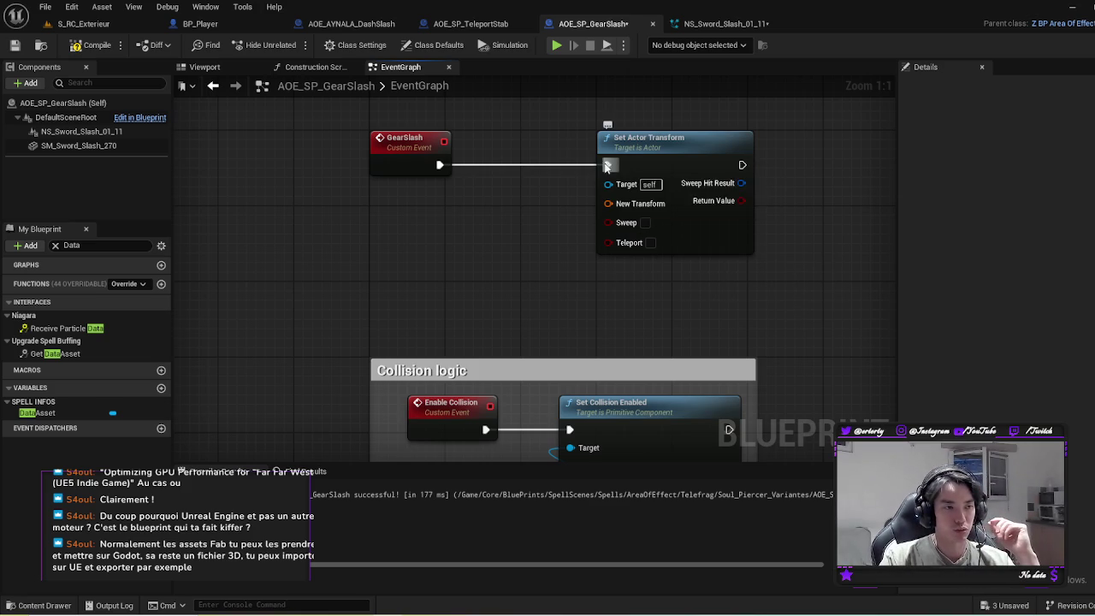
{"action": "mouse_move", "coordinate": [643, 145]}
{"action": "left_mouse_down"}
{"action": "mouse_move", "coordinate": [566, 145]}
{"action": "mouse_move", "coordinate": [648, 147]}
{"action": "left_mouse_up"}
{"action": "left_click", "coordinate": [531, 220]}
{"action": "left_click", "coordinate": [475, 257]}
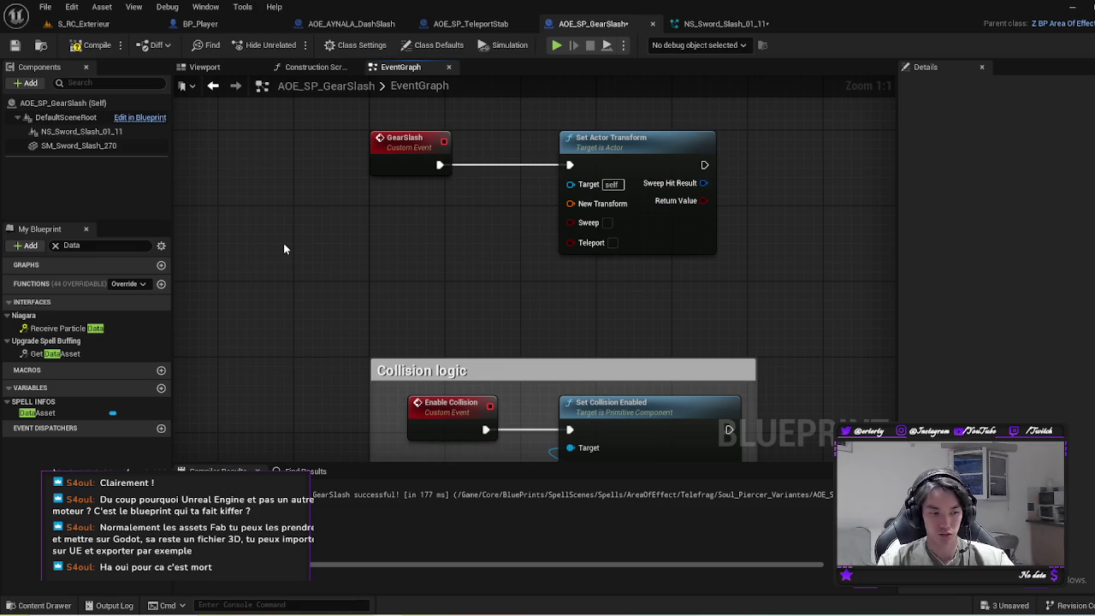
{"action": "left_click_drag", "start_coordinate": [628, 278], "coordinate": [616, 292]}
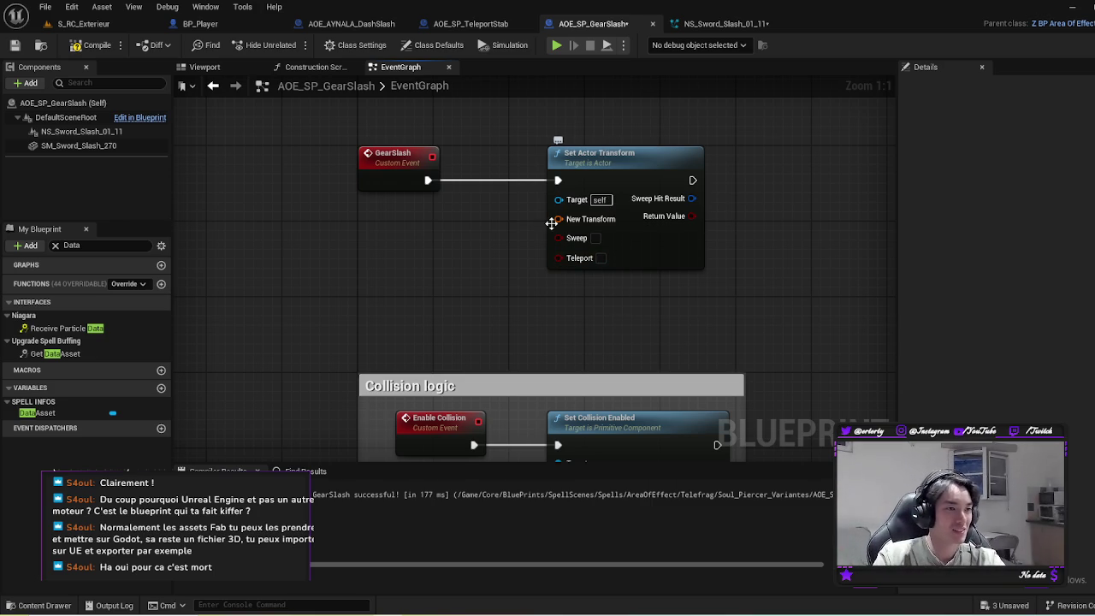
Step: Add a Get Caster node to the GearSlash graph
{"action": "scroll", "coordinate": [419, 304], "scroll_direction": "down", "scroll_amount": 5}
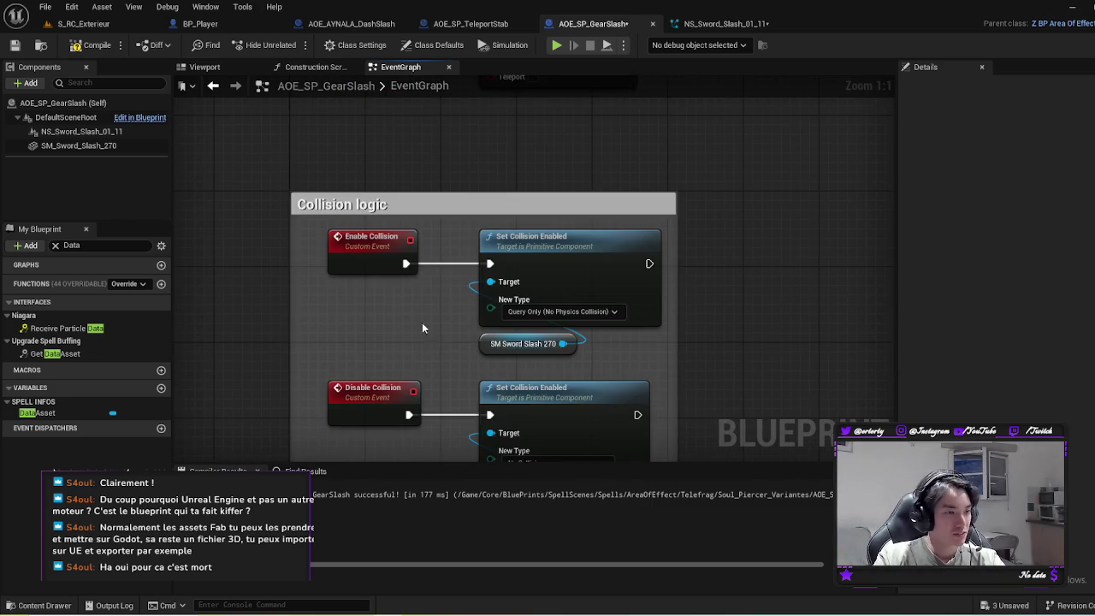
{"action": "scroll", "coordinate": [436, 340], "scroll_direction": "up", "scroll_amount": 5}
{"action": "right_click", "coordinate": [398, 289]}
{"action": "type", "text": "cast"}
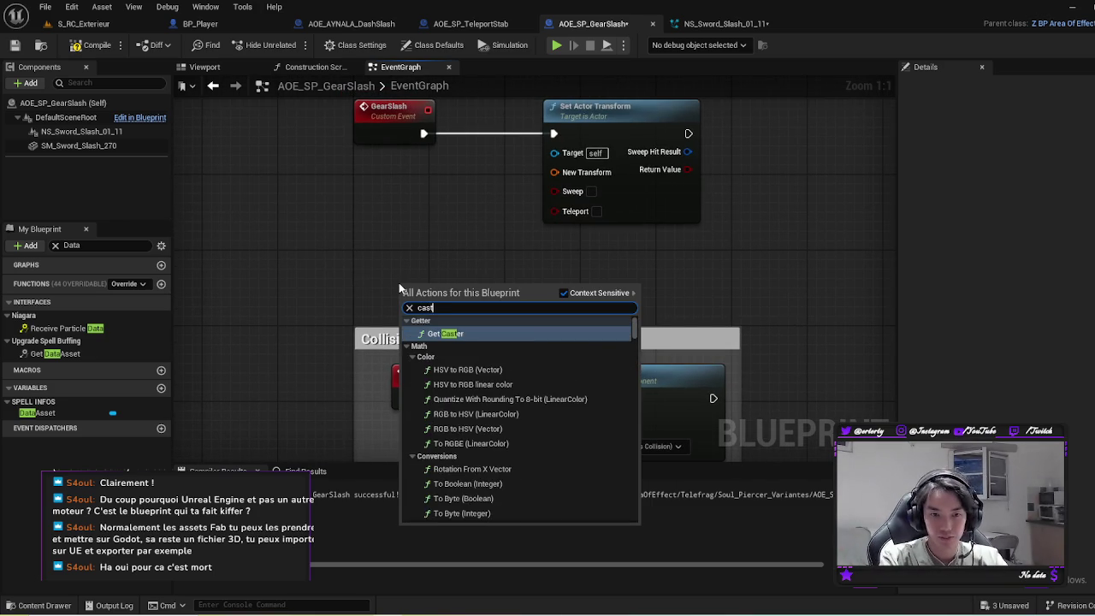
{"action": "type", "text": "er"}
{"action": "left_click", "coordinate": [448, 335]}
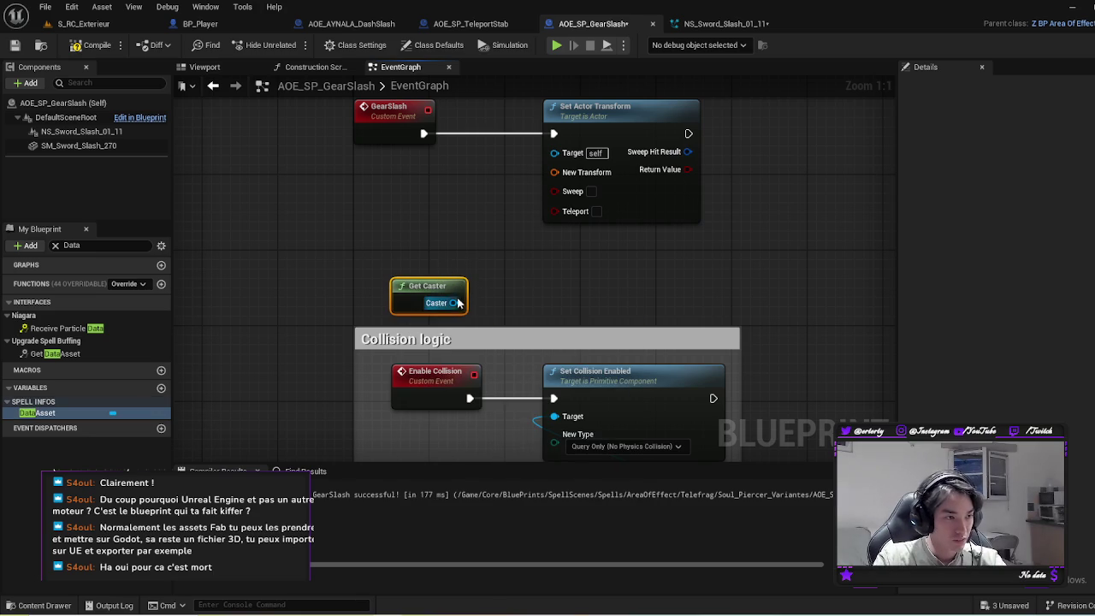
Step: Pull a Get Actor Transform node from the Caster reference and place it beside Get Caster
{"action": "left_click_drag", "start_coordinate": [453, 303], "coordinate": [458, 225]}
{"action": "type", "text": "get world"}
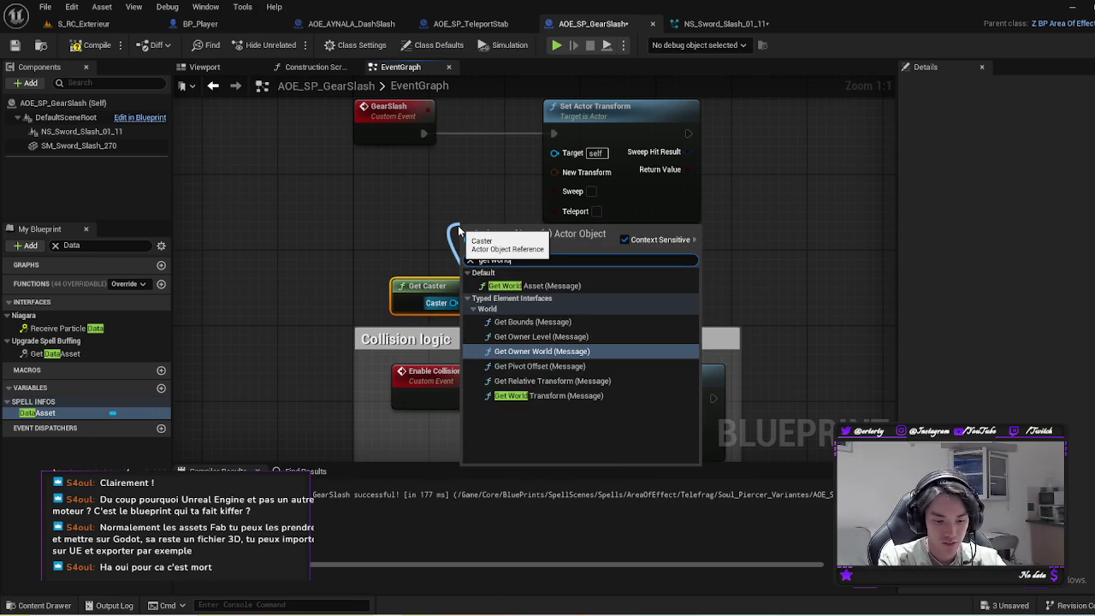
{"action": "type", "text": " trans"}
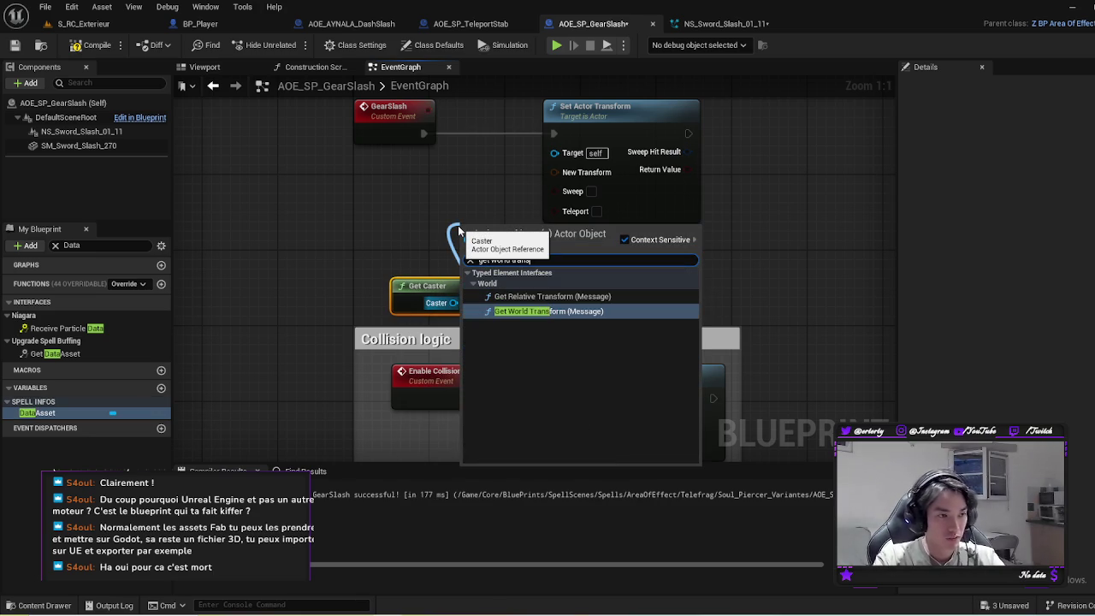
{"action": "key", "text": "Escape"}
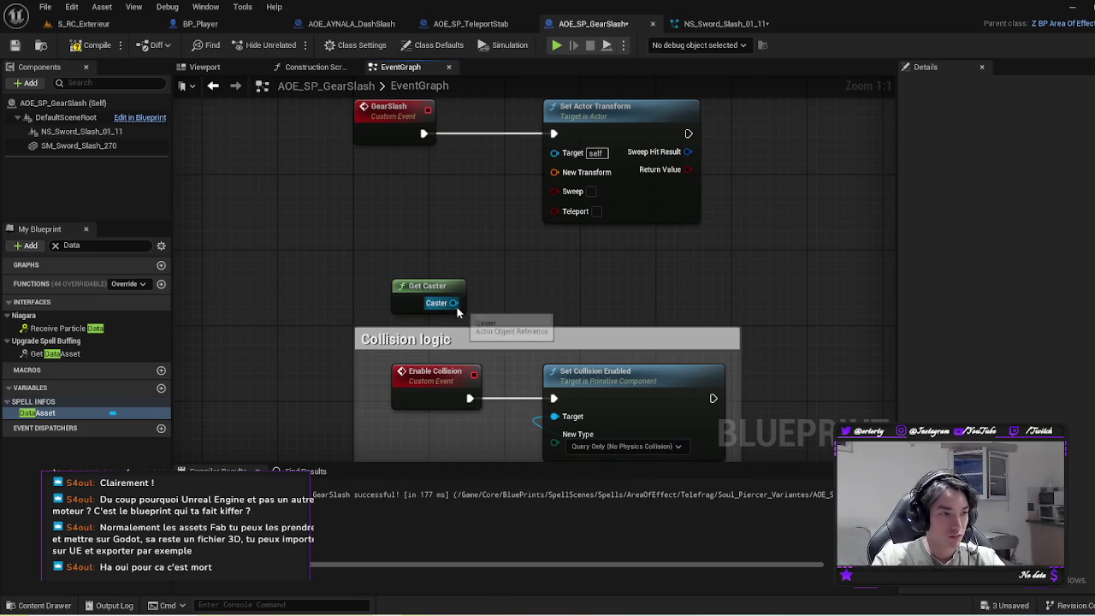
{"action": "left_click_drag", "start_coordinate": [455, 303], "coordinate": [473, 248]}
{"action": "type", "text": "form"}
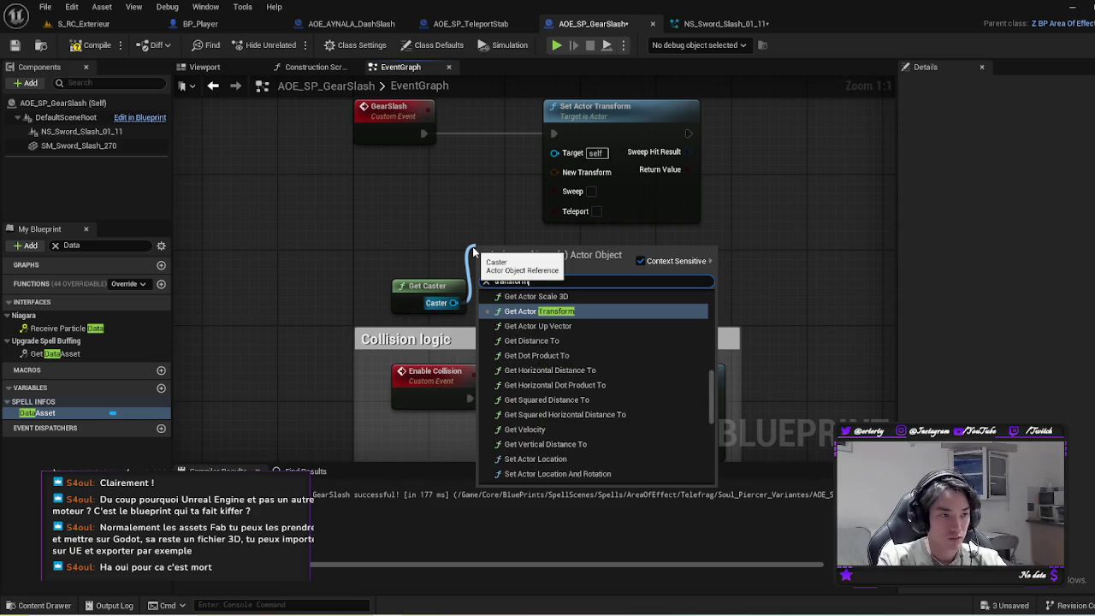
{"action": "left_click", "coordinate": [577, 311]}
{"action": "left_click_drag", "start_coordinate": [526, 250], "coordinate": [451, 241]}
{"action": "mouse_move", "coordinate": [454, 302]}
{"action": "left_mouse_down"}
{"action": "mouse_move", "coordinate": [403, 266]}
{"action": "mouse_move", "coordinate": [406, 290]}
{"action": "left_mouse_up"}
Step: Feed the caster's actor transform into Set Actor Transform's New Transform and compile
{"action": "left_click_drag", "start_coordinate": [436, 242], "coordinate": [416, 183]}
{"action": "left_click_drag", "start_coordinate": [480, 208], "coordinate": [554, 172]}
{"action": "left_click_drag", "start_coordinate": [505, 257], "coordinate": [399, 177]}
{"action": "right_click", "coordinate": [636, 259]}
{"action": "left_click", "coordinate": [570, 256]}
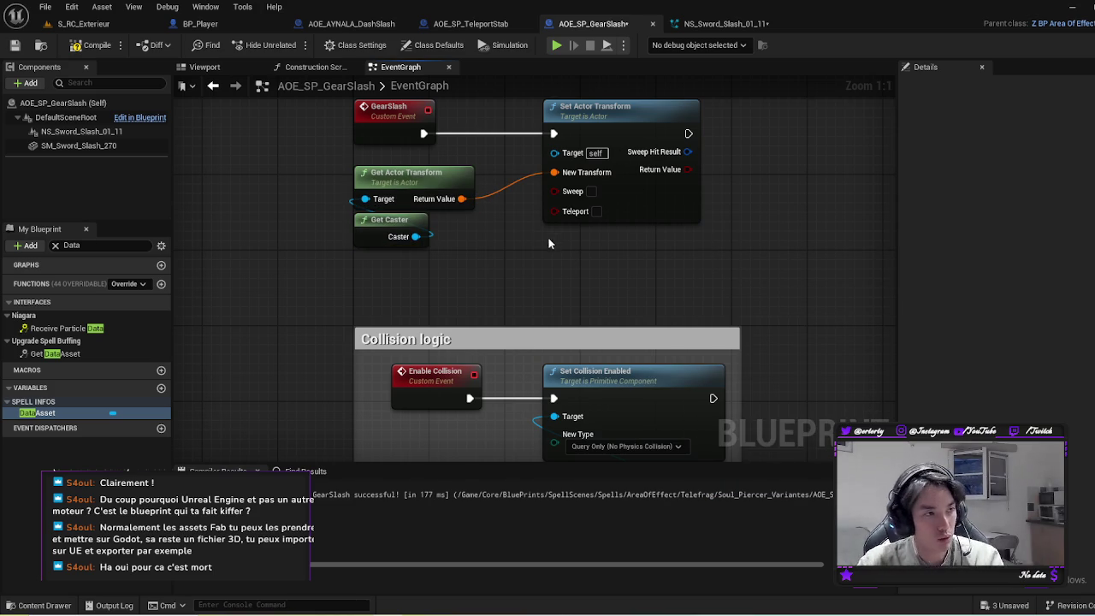
{"action": "left_click", "coordinate": [92, 45]}
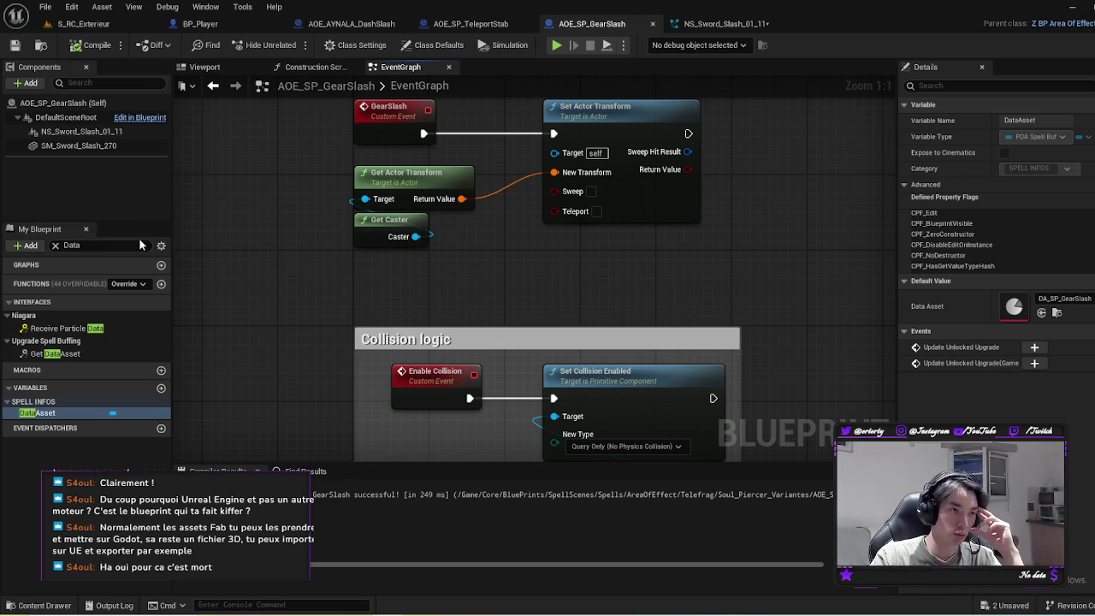
Step: Tidy the layout of the GearSlash event and its four transform nodes
{"action": "mouse_move", "coordinate": [440, 263]}
{"action": "left_mouse_down"}
{"action": "mouse_move", "coordinate": [515, 303]}
{"action": "mouse_move", "coordinate": [481, 240]}
{"action": "left_mouse_up"}
{"action": "mouse_move", "coordinate": [485, 306]}
{"action": "left_mouse_down"}
{"action": "mouse_move", "coordinate": [492, 223]}
{"action": "mouse_move", "coordinate": [466, 280]}
{"action": "mouse_move", "coordinate": [481, 320]}
{"action": "left_mouse_up"}
{"action": "scroll", "coordinate": [492, 223], "scroll_direction": "down", "scroll_amount": 1}
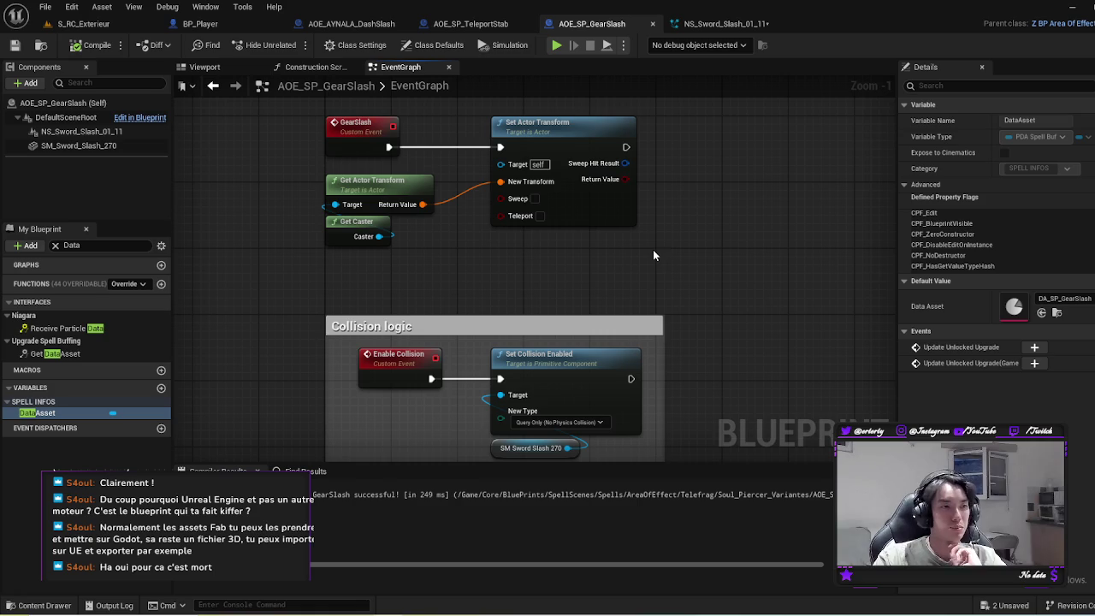
{"action": "left_click_drag", "start_coordinate": [563, 127], "coordinate": [554, 129]}
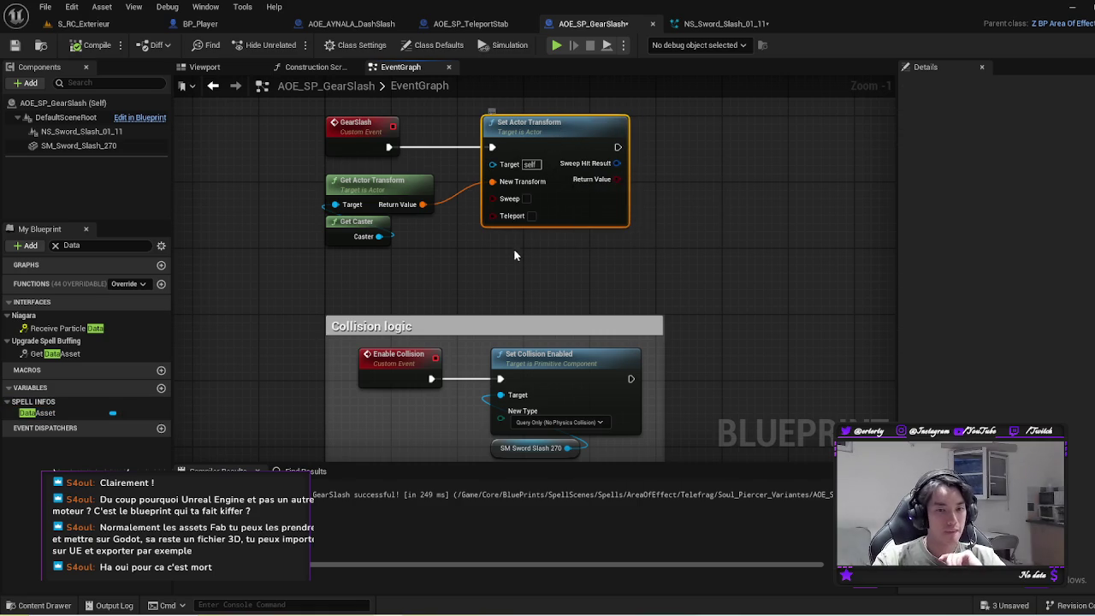
{"action": "left_click_drag", "start_coordinate": [516, 246], "coordinate": [493, 292]}
{"action": "left_click", "coordinate": [338, 171]}
{"action": "left_click", "coordinate": [717, 207]}
{"action": "mouse_move", "coordinate": [644, 324]}
{"action": "left_mouse_down"}
{"action": "mouse_move", "coordinate": [293, 218]}
{"action": "mouse_move", "coordinate": [280, 160]}
{"action": "left_mouse_up"}
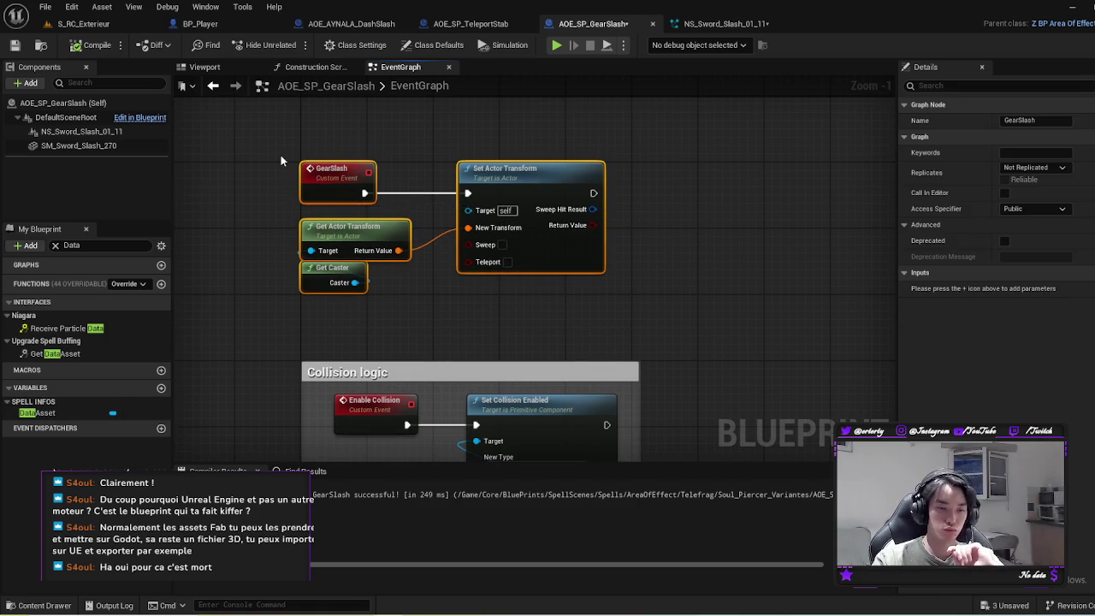
{"action": "left_click", "coordinate": [658, 237]}
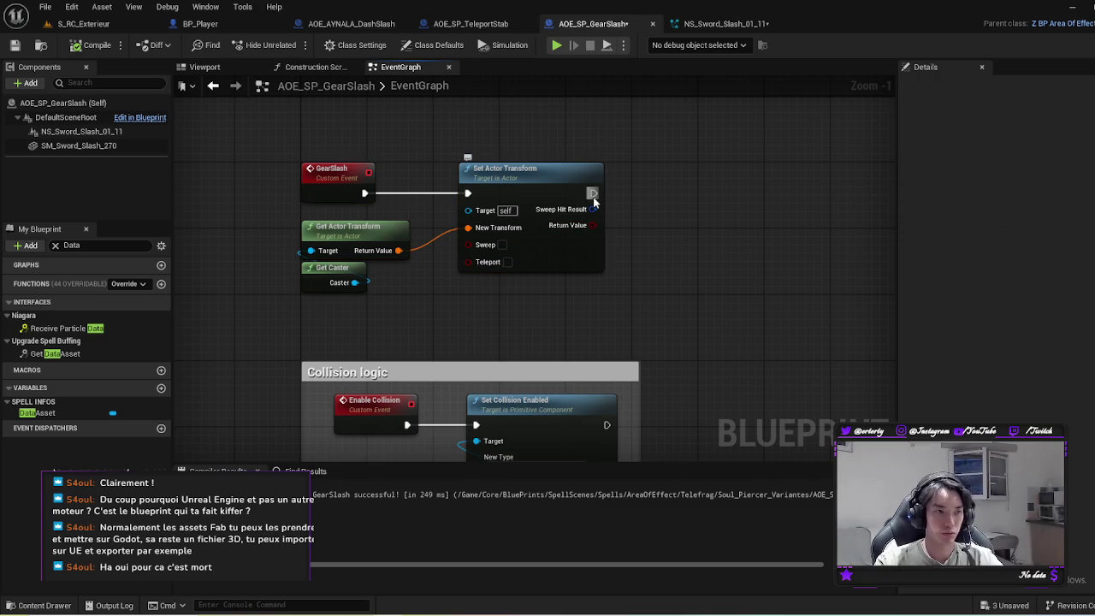
Step: Tick Teleport on Set Actor Transform, compile, and save AOE_SP_GearSlash
{"action": "left_click", "coordinate": [507, 263]}
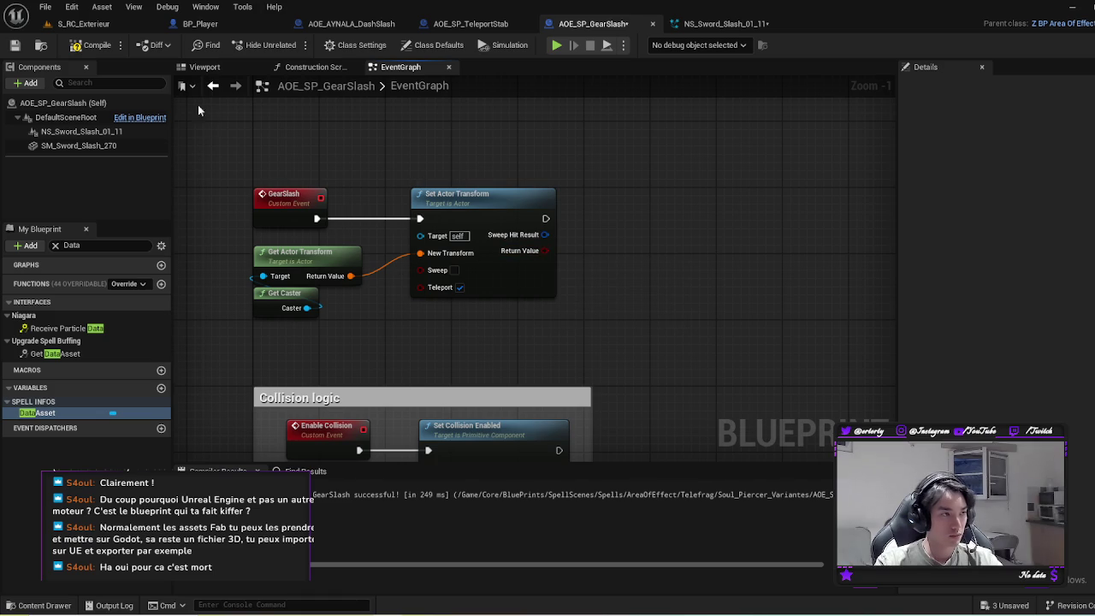
{"action": "left_click", "coordinate": [92, 44]}
{"action": "key", "text": "ctrl+s"}
{"action": "scroll", "coordinate": [418, 195], "scroll_direction": "down", "scroll_amount": 3}
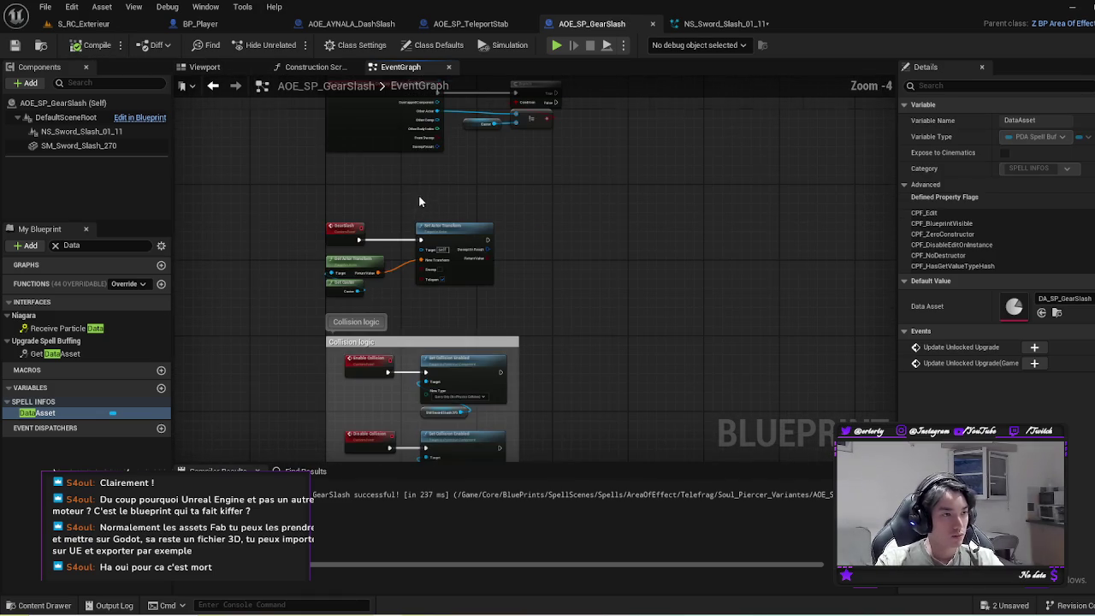
Step: Switch to BP_Player and go back up from SPELLS to the main EventGraph
{"action": "left_click", "coordinate": [200, 23]}
{"action": "scroll", "coordinate": [708, 260], "scroll_direction": "down", "scroll_amount": 3}
{"action": "key", "text": "alt+Left"}
{"action": "scroll", "coordinate": [702, 229], "scroll_direction": "down", "scroll_amount": 1}
{"action": "scroll", "coordinate": [702, 229], "scroll_direction": "up", "scroll_amount": 3}
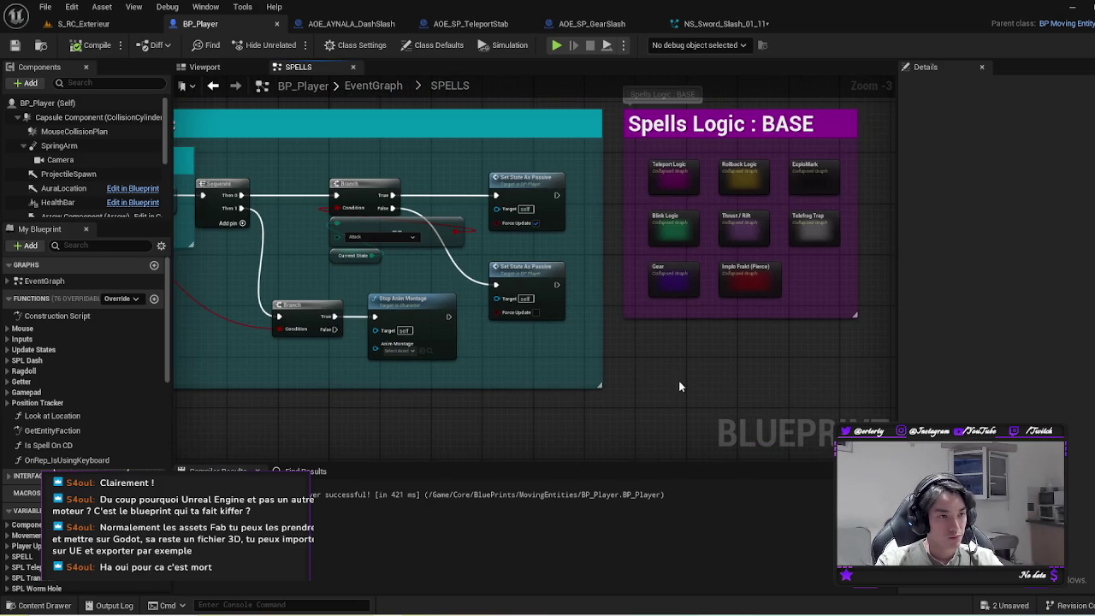
{"action": "scroll", "coordinate": [674, 370], "scroll_direction": "down", "scroll_amount": 2}
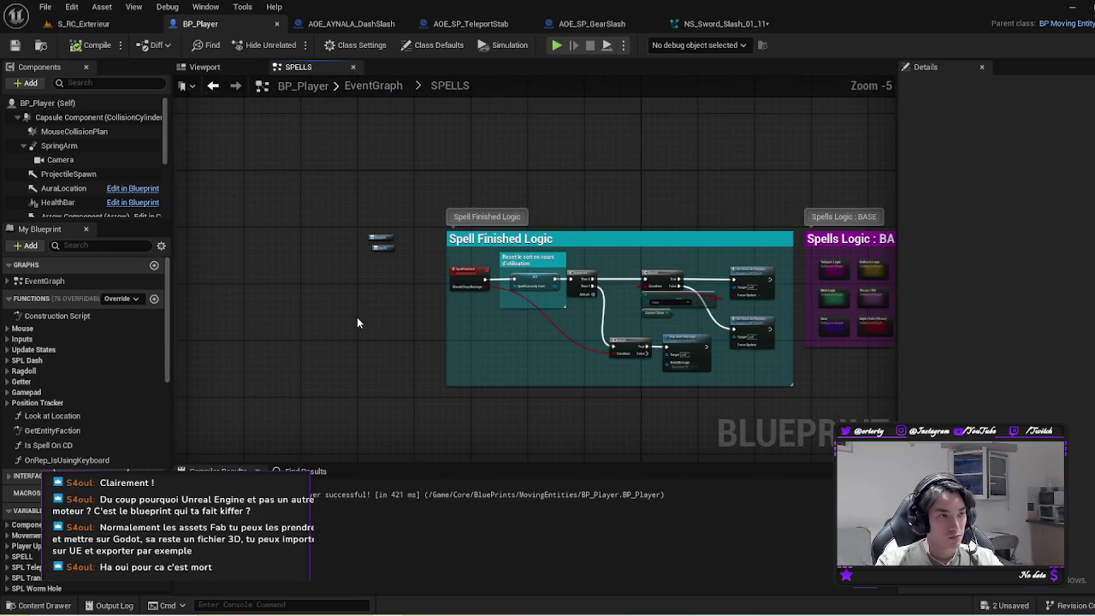
{"action": "key", "text": "alt+Left"}
{"action": "scroll", "coordinate": [599, 377], "scroll_direction": "down", "scroll_amount": 2}
{"action": "scroll", "coordinate": [487, 303], "scroll_direction": "up", "scroll_amount": 4}
{"action": "scroll", "coordinate": [503, 348], "scroll_direction": "down", "scroll_amount": 3}
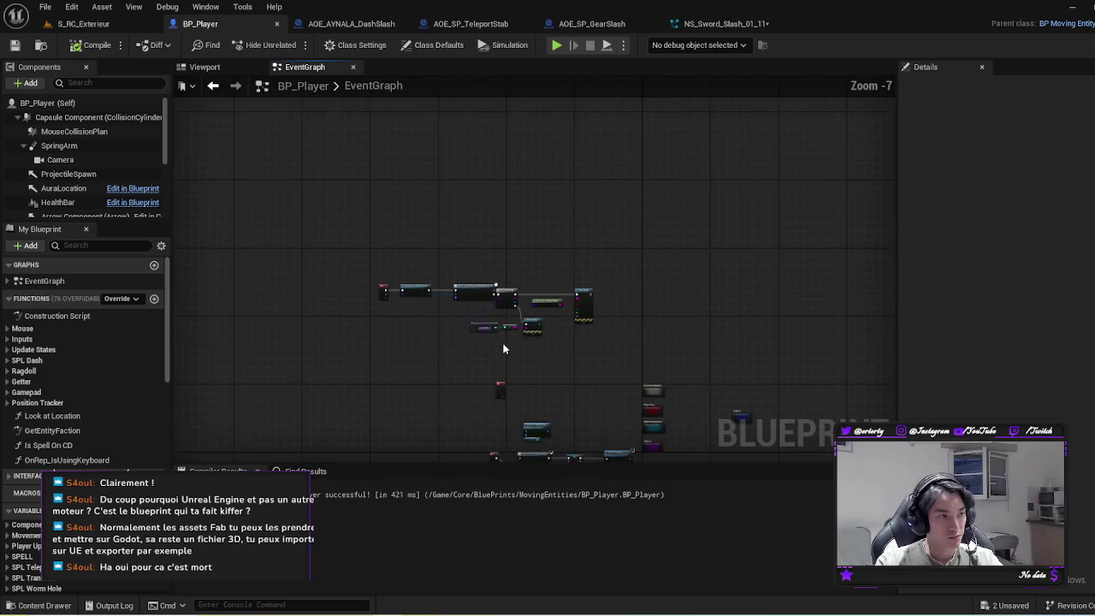
Step: Open the Begin Play collapsed graph and select the GEAR spawn, SET and ADDUNIQUE nodes
{"action": "left_click", "coordinate": [9, 280]}
{"action": "double_click", "coordinate": [48, 296]}
{"action": "scroll", "coordinate": [664, 192], "scroll_direction": "up", "scroll_amount": 3}
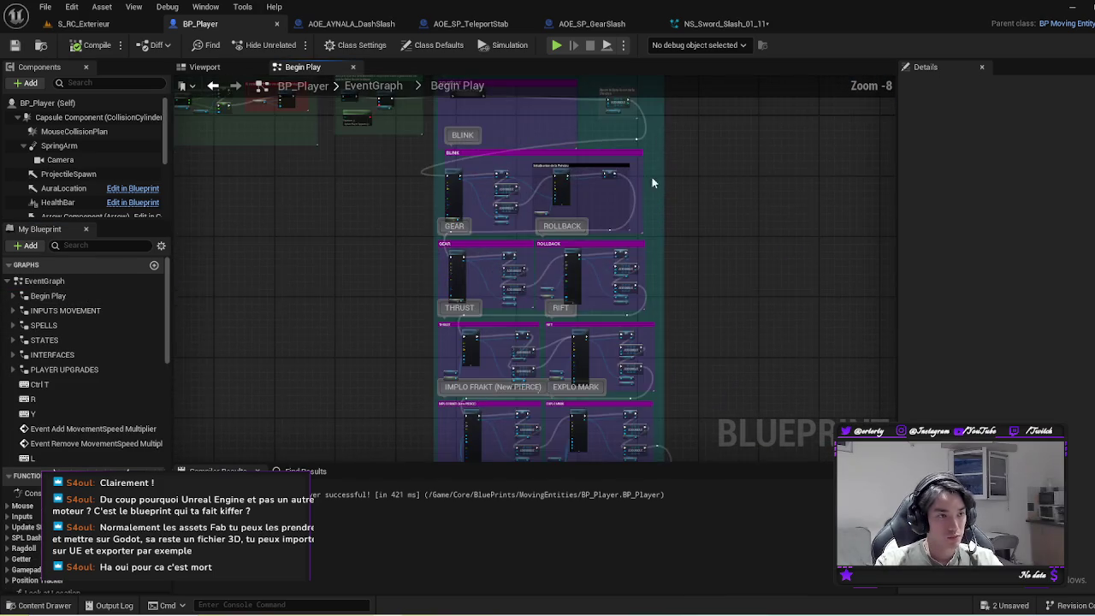
{"action": "scroll", "coordinate": [664, 192], "scroll_direction": "up", "scroll_amount": 4}
{"action": "mouse_move", "coordinate": [352, 289]}
{"action": "left_mouse_down"}
{"action": "mouse_move", "coordinate": [469, 295]}
{"action": "mouse_move", "coordinate": [591, 205]}
{"action": "mouse_move", "coordinate": [452, 185]}
{"action": "mouse_move", "coordinate": [403, 103]}
{"action": "left_mouse_up"}
{"action": "scroll", "coordinate": [470, 294], "scroll_direction": "down", "scroll_amount": 1}
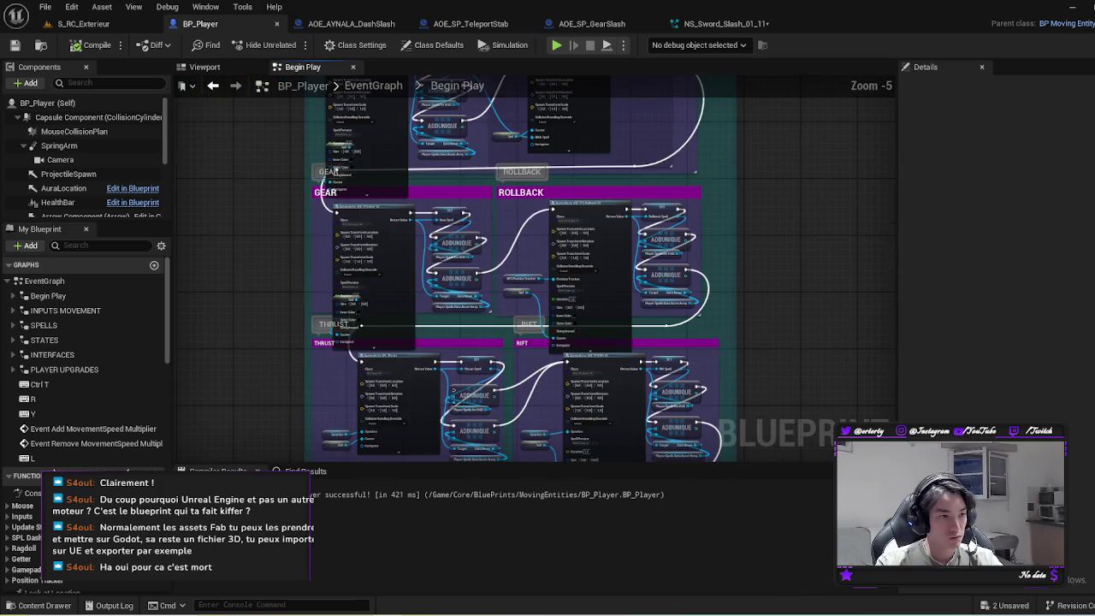
{"action": "left_click_drag", "start_coordinate": [335, 171], "coordinate": [450, 186]}
{"action": "scroll", "coordinate": [450, 185], "scroll_direction": "up", "scroll_amount": 2}
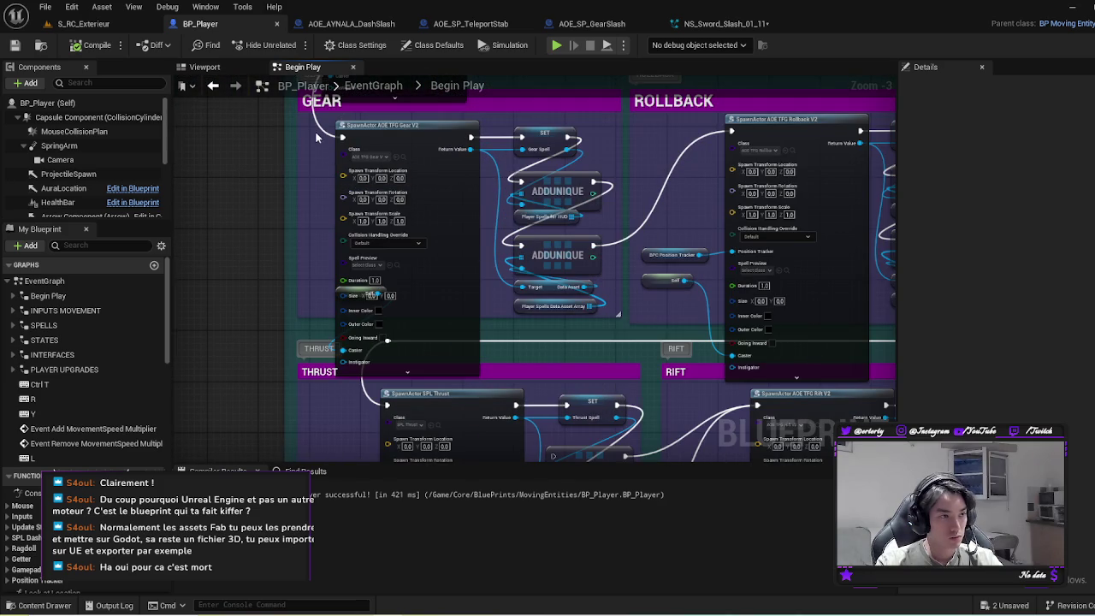
{"action": "left_click_drag", "start_coordinate": [325, 137], "coordinate": [601, 320]}
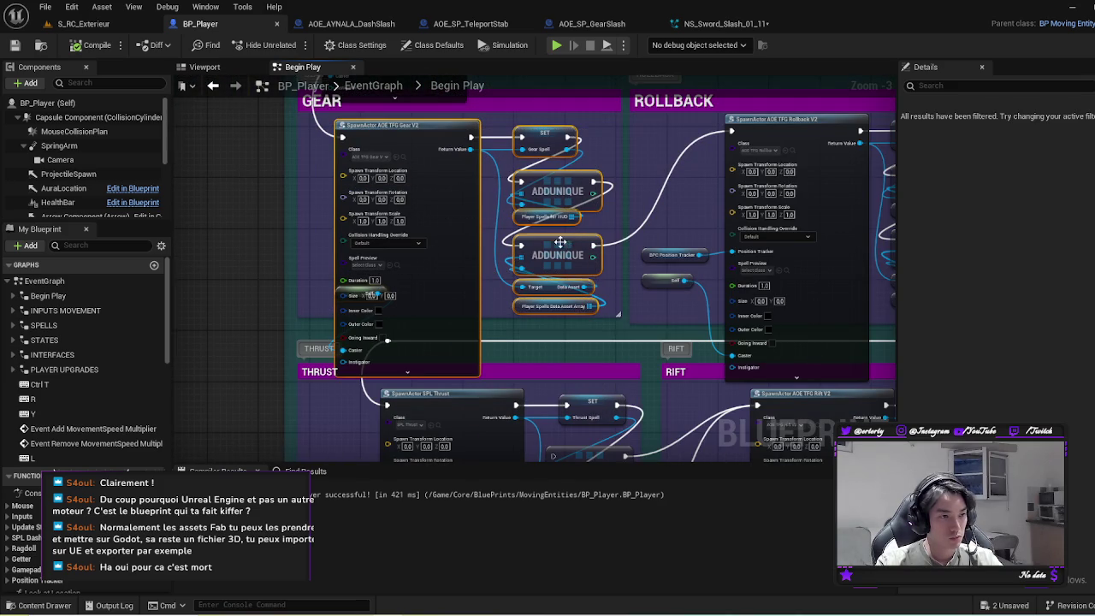
Step: Collapse the selected GEAR nodes into a single collapsed graph node
{"action": "right_click", "coordinate": [575, 261]}
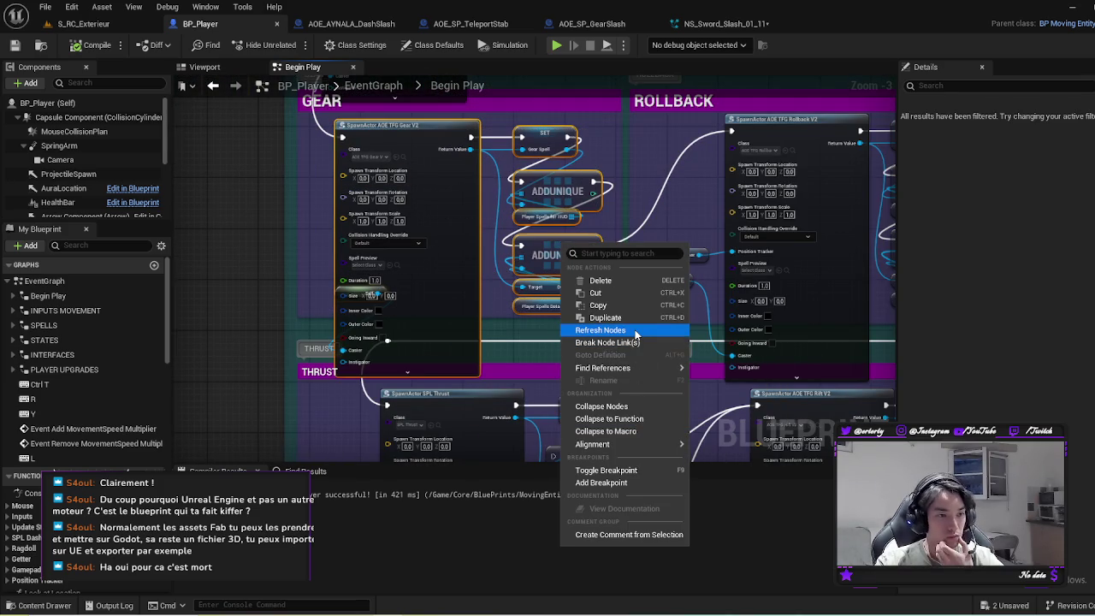
{"action": "left_click", "coordinate": [623, 403]}
{"action": "scroll", "coordinate": [584, 302], "scroll_direction": "down", "scroll_amount": 3}
{"action": "scroll", "coordinate": [458, 294], "scroll_direction": "up", "scroll_amount": 3}
Step: Copy the Add Teleport Spell node's name and inspect the new collapsed graph
{"action": "left_click", "coordinate": [460, 278]}
{"action": "left_click", "coordinate": [1026, 121]}
{"action": "left_click", "coordinate": [633, 381]}
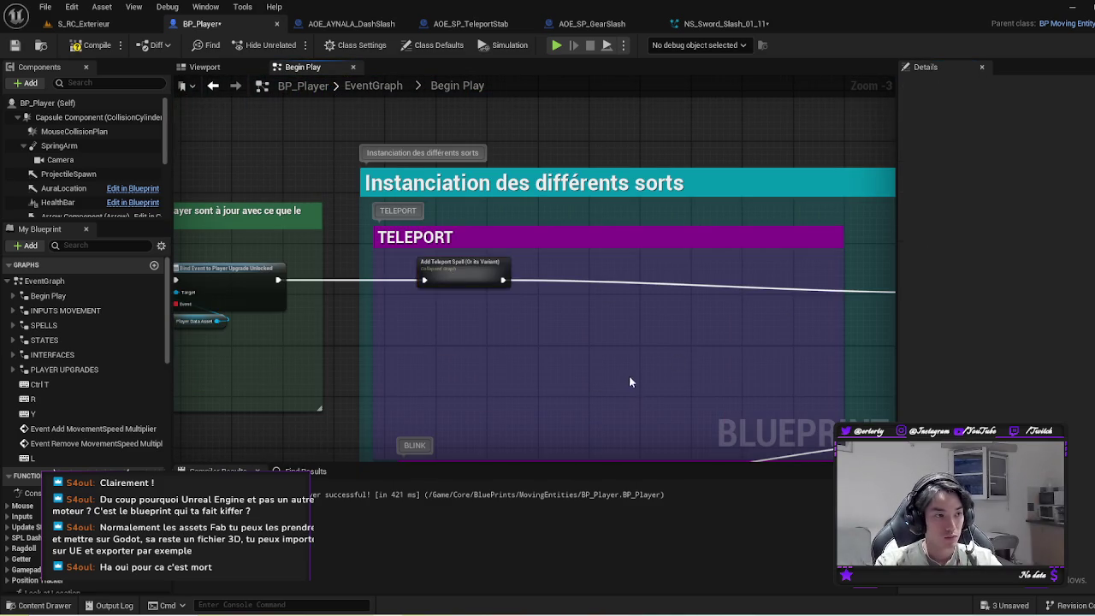
{"action": "scroll", "coordinate": [633, 382], "scroll_direction": "down", "scroll_amount": 2}
{"action": "scroll", "coordinate": [648, 257], "scroll_direction": "up", "scroll_amount": 6}
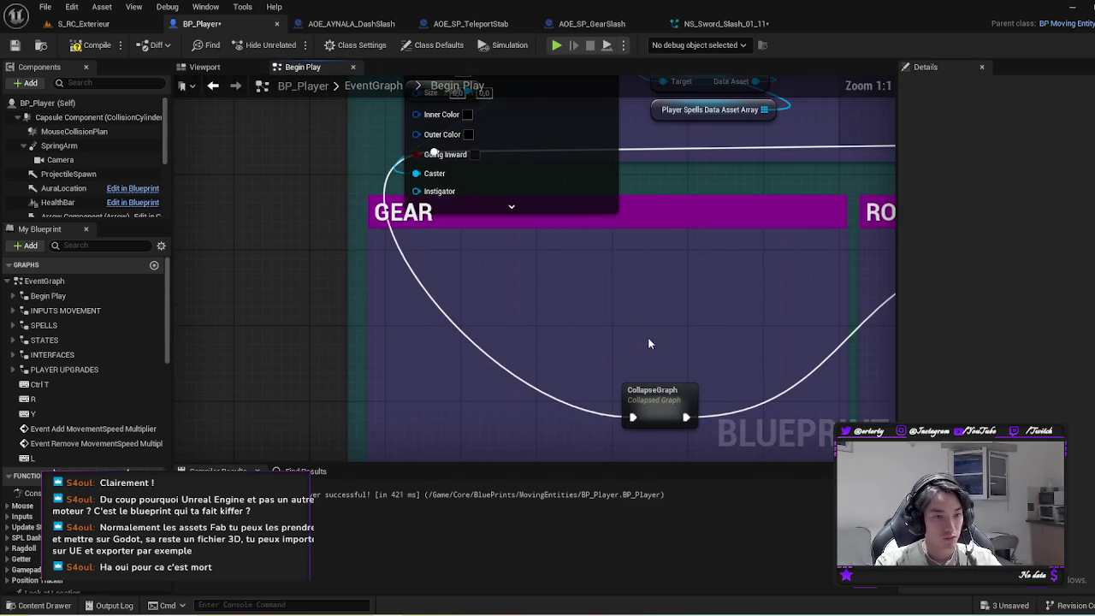
{"action": "double_click", "coordinate": [652, 395]}
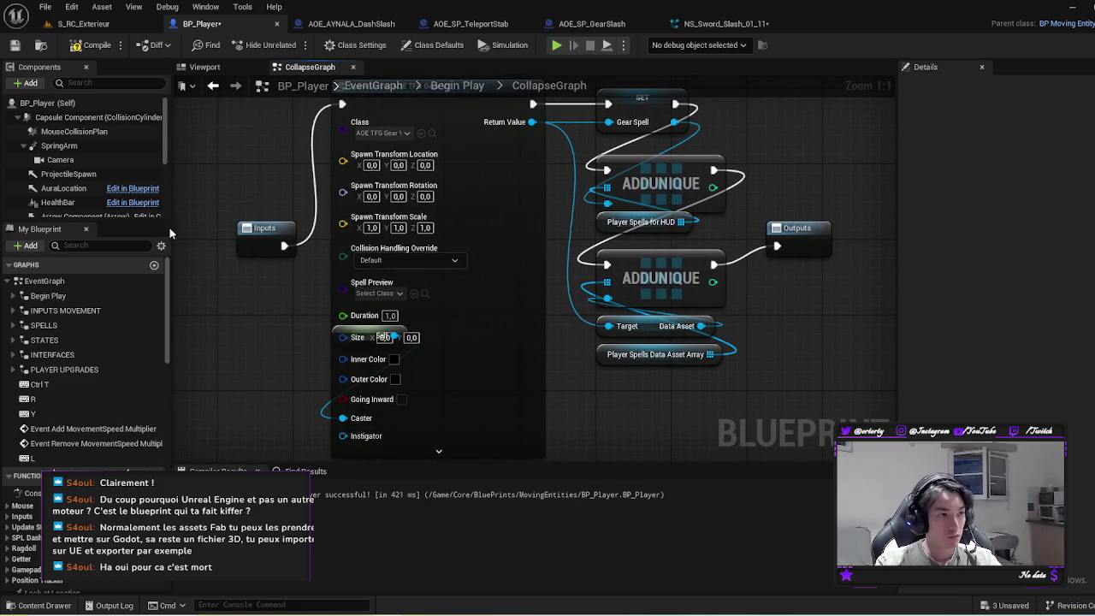
{"action": "key", "text": "alt+Left"}
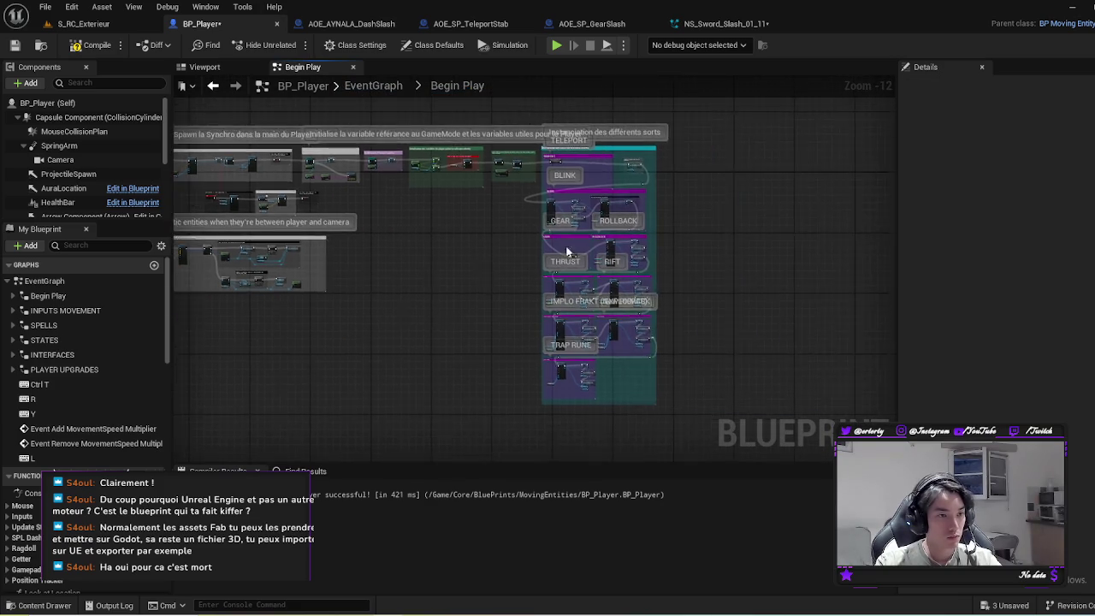
{"action": "scroll", "coordinate": [524, 261], "scroll_direction": "up", "scroll_amount": 10}
Step: Rename the collapsed node to 'Add Gear Spell (Or its Variant)' and reposition it
{"action": "left_click", "coordinate": [481, 257]}
{"action": "left_click", "coordinate": [1059, 120]}
{"action": "type", "text": "Add Teleport Spell (Or its Variant)"}
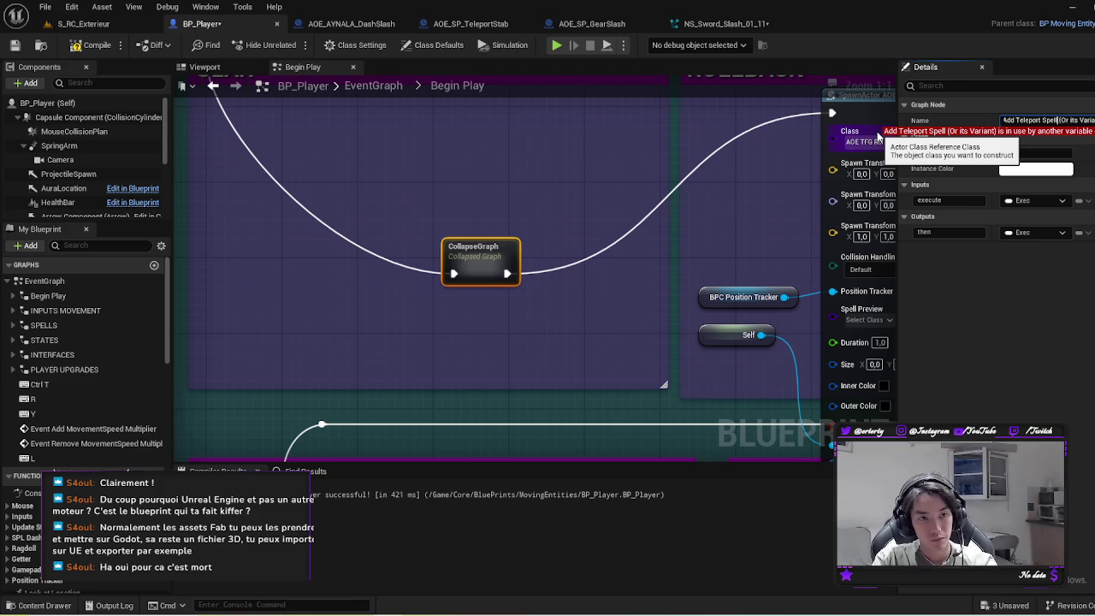
{"action": "key", "text": "BackSpace"}
{"action": "key", "text": "BackSpace"}
{"action": "key", "text": "BackSpace"}
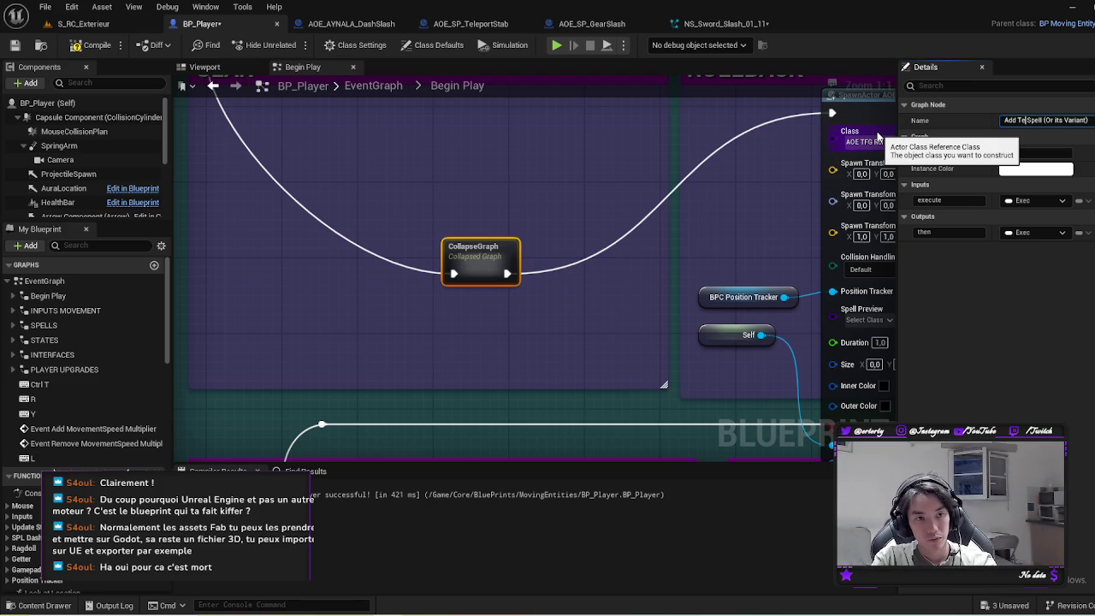
{"action": "type", "text": "Gear"}
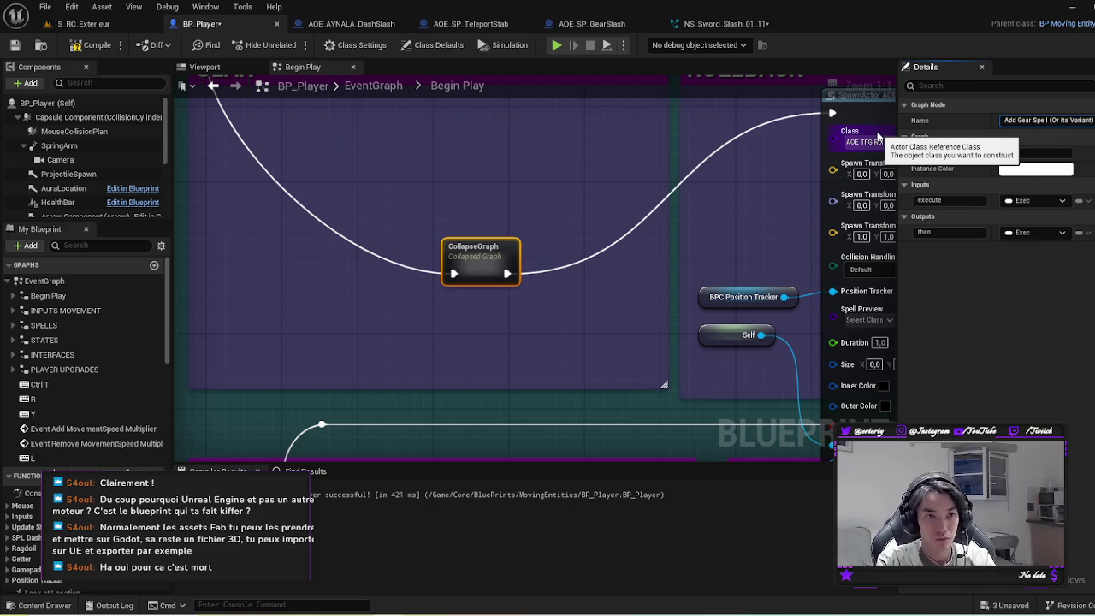
{"action": "key", "text": "Return"}
{"action": "mouse_move", "coordinate": [473, 269]}
{"action": "left_mouse_down"}
{"action": "mouse_move", "coordinate": [376, 198]}
{"action": "mouse_move", "coordinate": [458, 133]}
{"action": "mouse_move", "coordinate": [483, 263]}
{"action": "mouse_move", "coordinate": [497, 268]}
{"action": "mouse_move", "coordinate": [312, 279]}
{"action": "mouse_move", "coordinate": [318, 267]}
{"action": "left_mouse_up"}
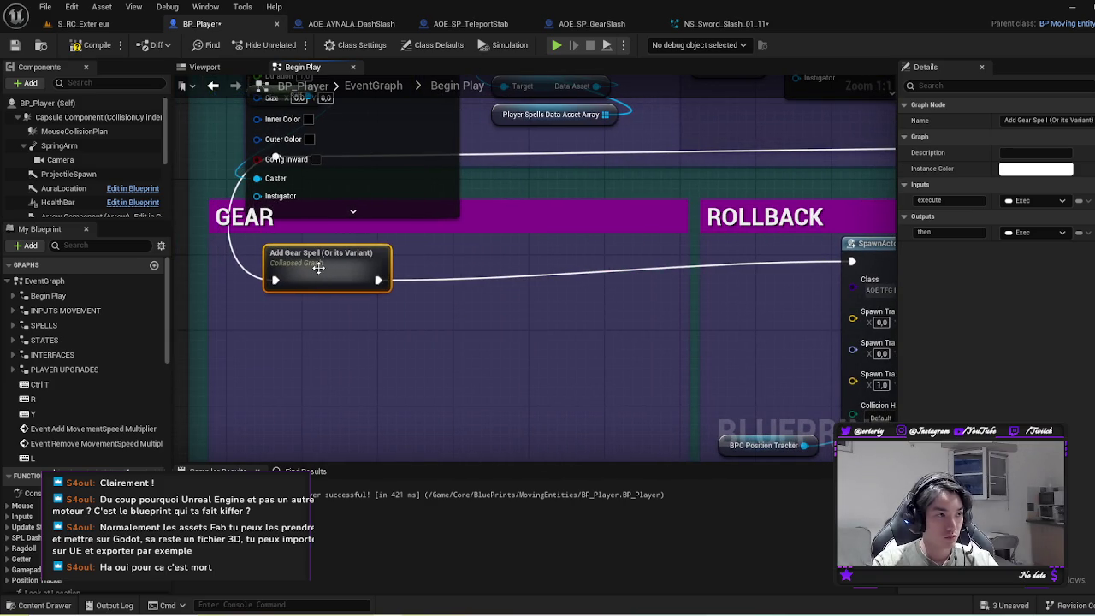
Step: Tidy the Inputs and Outputs nodes inside Add Gear Spell, then open the SPELLS graph
{"action": "double_click", "coordinate": [317, 267]}
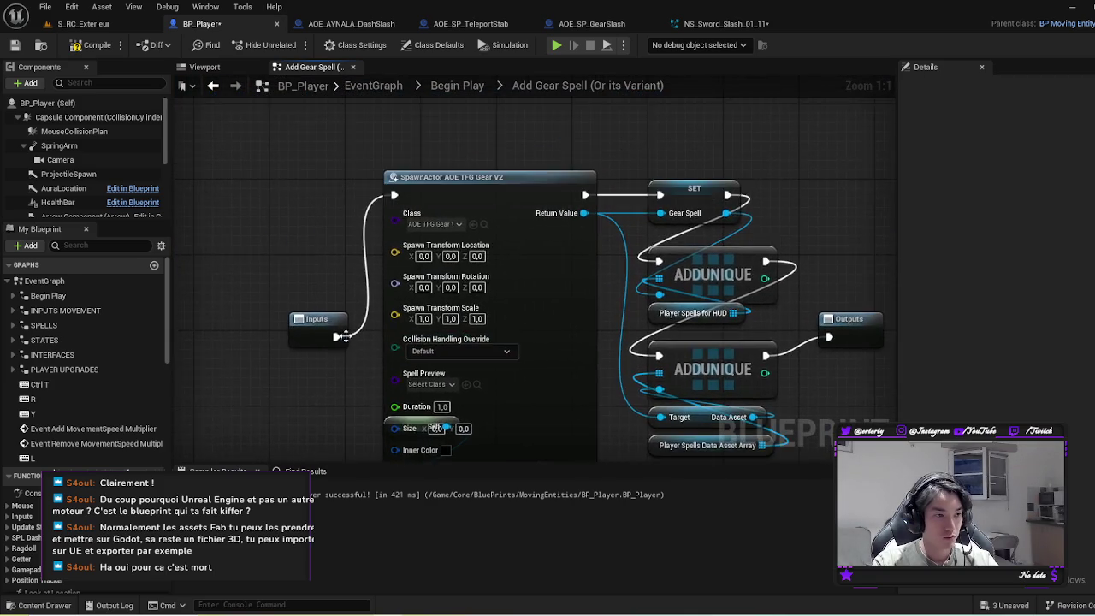
{"action": "left_click", "coordinate": [276, 263]}
{"action": "left_click_drag", "start_coordinate": [276, 263], "coordinate": [270, 215]}
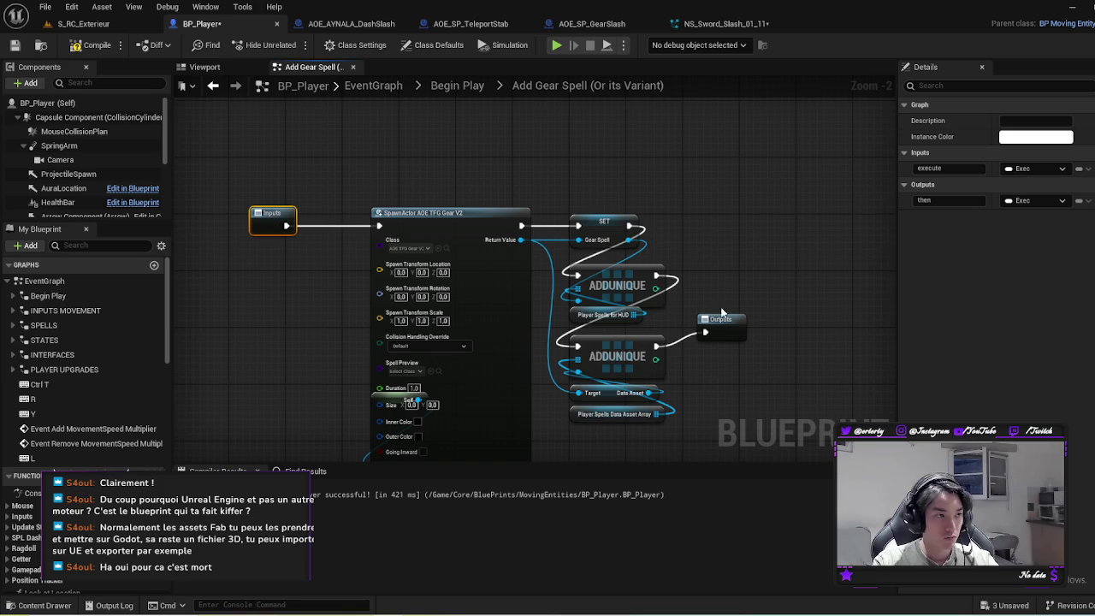
{"action": "mouse_move", "coordinate": [723, 320]}
{"action": "left_mouse_down"}
{"action": "mouse_move", "coordinate": [780, 228]}
{"action": "mouse_move", "coordinate": [798, 226]}
{"action": "left_mouse_up"}
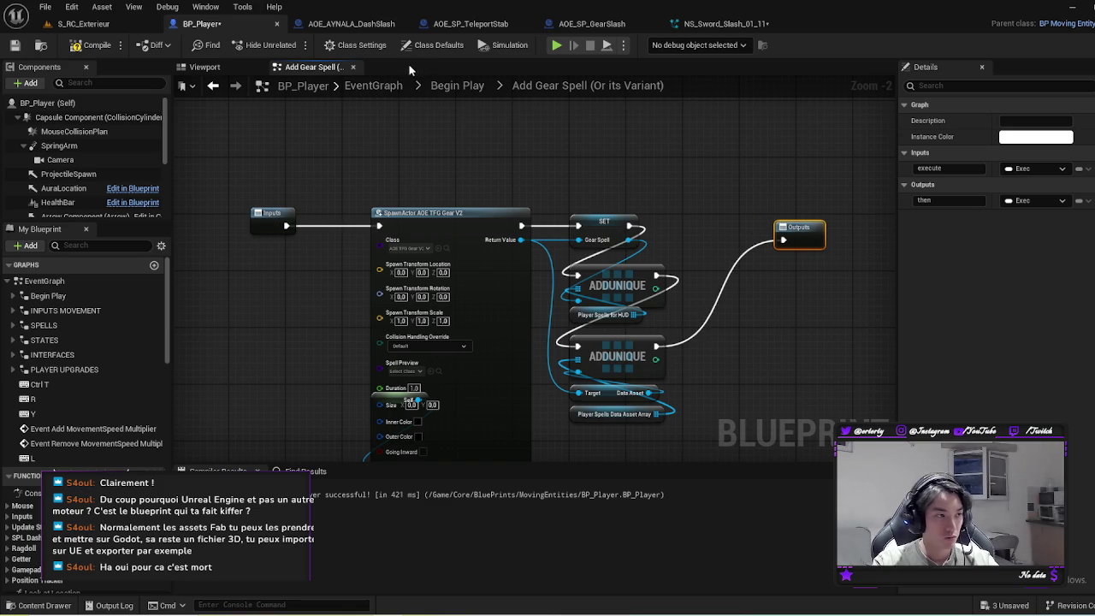
{"action": "double_click", "coordinate": [44, 325]}
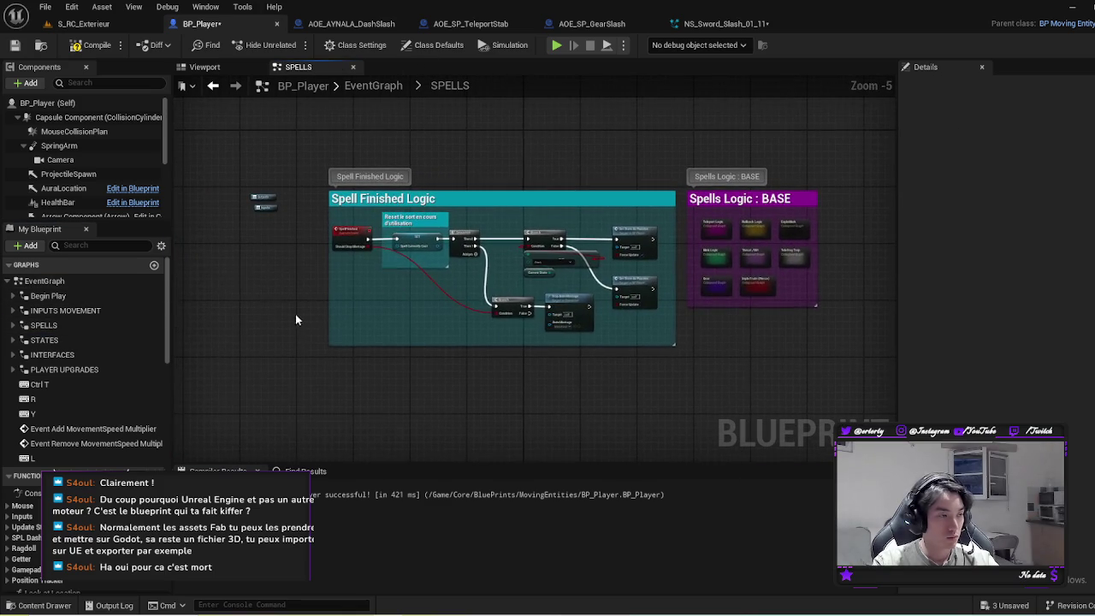
Step: Return to BP_Player's main EventGraph and pan across to the damage and spawn nodes
{"action": "key", "text": "alt+Left"}
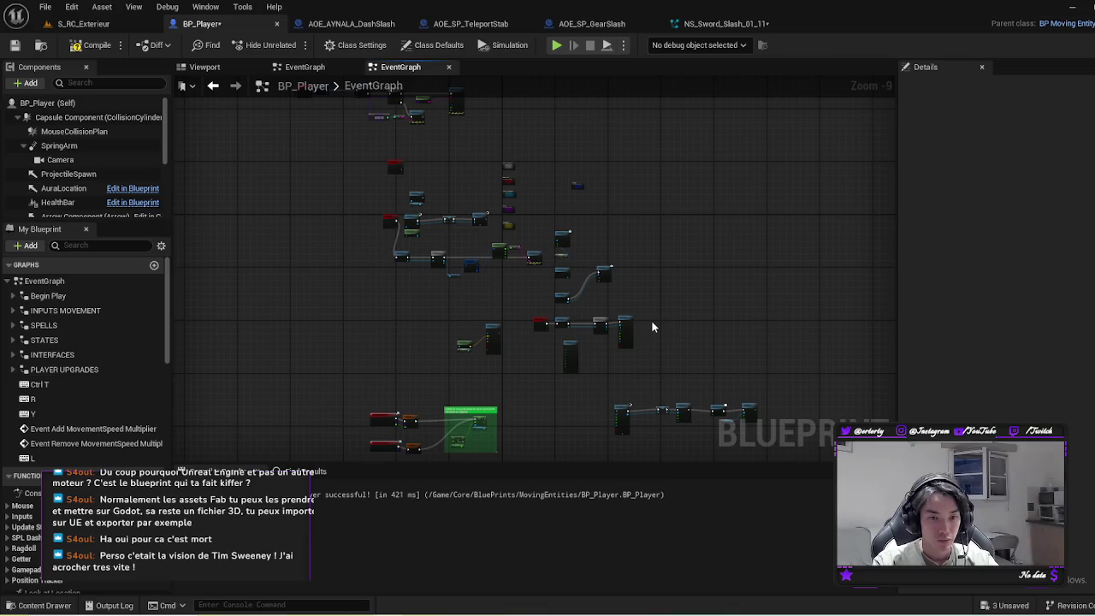
{"action": "left_click_drag", "start_coordinate": [534, 400], "coordinate": [508, 325]}
{"action": "scroll", "coordinate": [508, 327], "scroll_direction": "up", "scroll_amount": 4}
{"action": "scroll", "coordinate": [508, 328], "scroll_direction": "up", "scroll_amount": 5}
{"action": "scroll", "coordinate": [668, 320], "scroll_direction": "down", "scroll_amount": 3}
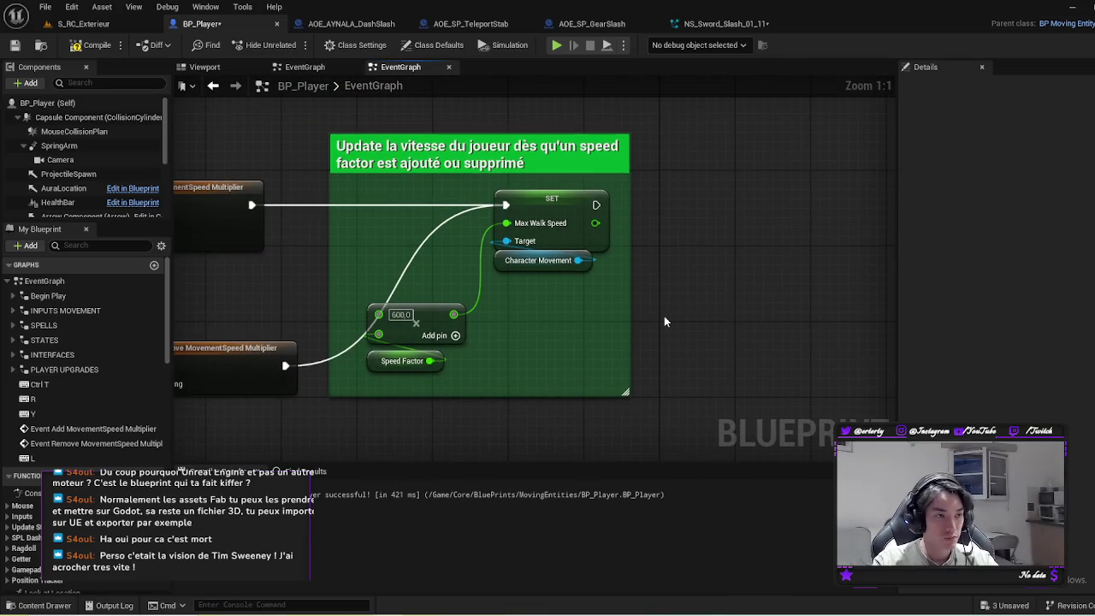
{"action": "scroll", "coordinate": [634, 306], "scroll_direction": "down", "scroll_amount": 2}
{"action": "mouse_move", "coordinate": [645, 285]}
{"action": "left_mouse_down"}
{"action": "mouse_move", "coordinate": [765, 293]}
{"action": "mouse_move", "coordinate": [576, 420]}
{"action": "left_mouse_up"}
{"action": "mouse_move", "coordinate": [636, 359]}
{"action": "left_mouse_down"}
{"action": "mouse_move", "coordinate": [562, 359]}
{"action": "mouse_move", "coordinate": [516, 385]}
{"action": "mouse_move", "coordinate": [484, 365]}
{"action": "left_mouse_up"}
{"action": "scroll", "coordinate": [479, 368], "scroll_direction": "down", "scroll_amount": 1}
{"action": "scroll", "coordinate": [476, 372], "scroll_direction": "down", "scroll_amount": 1}
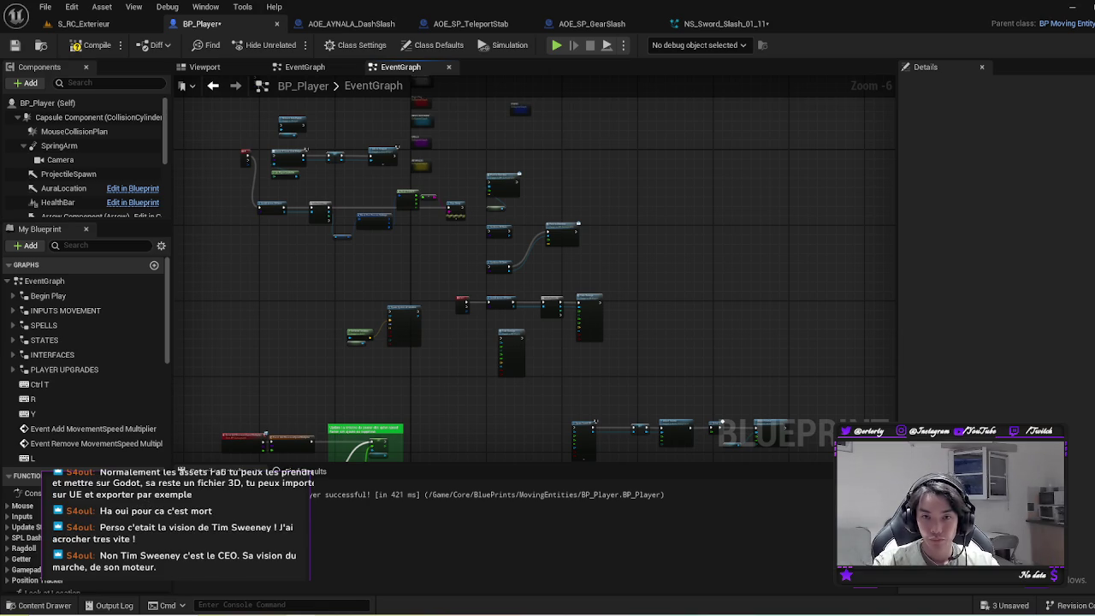
Step: Inspect the EventGraph's collapsed graphs, then open the SPELLS collapsed graph
{"action": "left_click", "coordinate": [40, 228]}
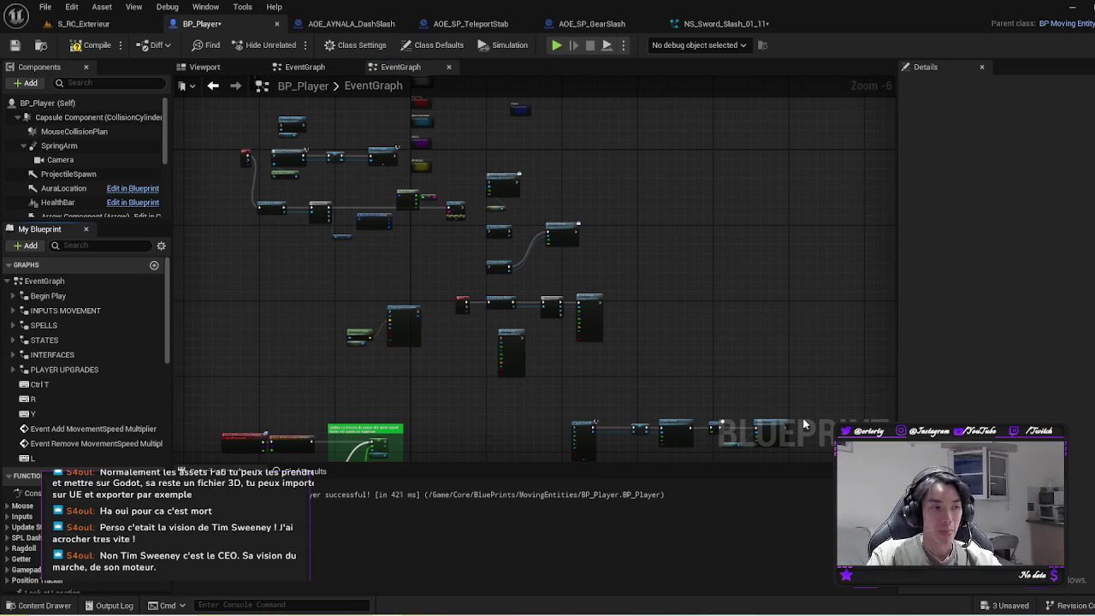
{"action": "scroll", "coordinate": [461, 155], "scroll_direction": "up", "scroll_amount": 4}
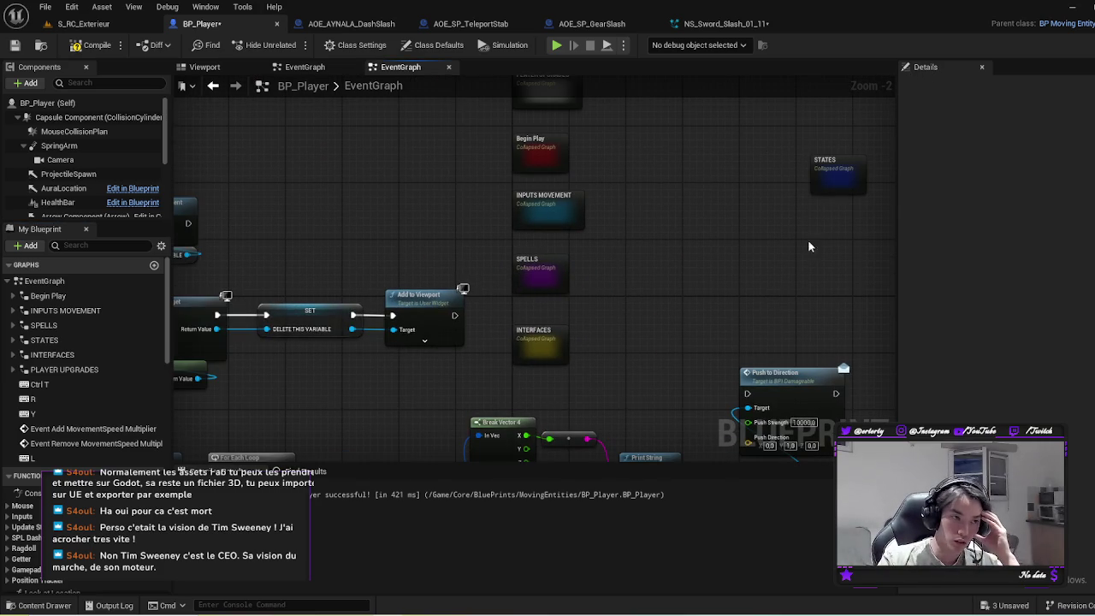
{"action": "left_click", "coordinate": [549, 354]}
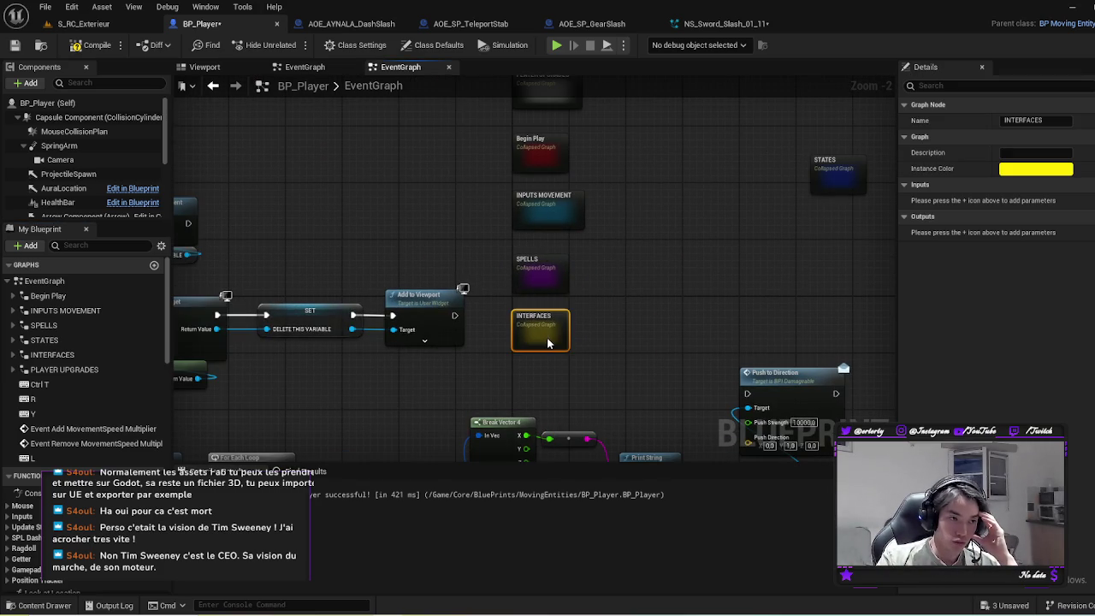
{"action": "left_click", "coordinate": [538, 273]}
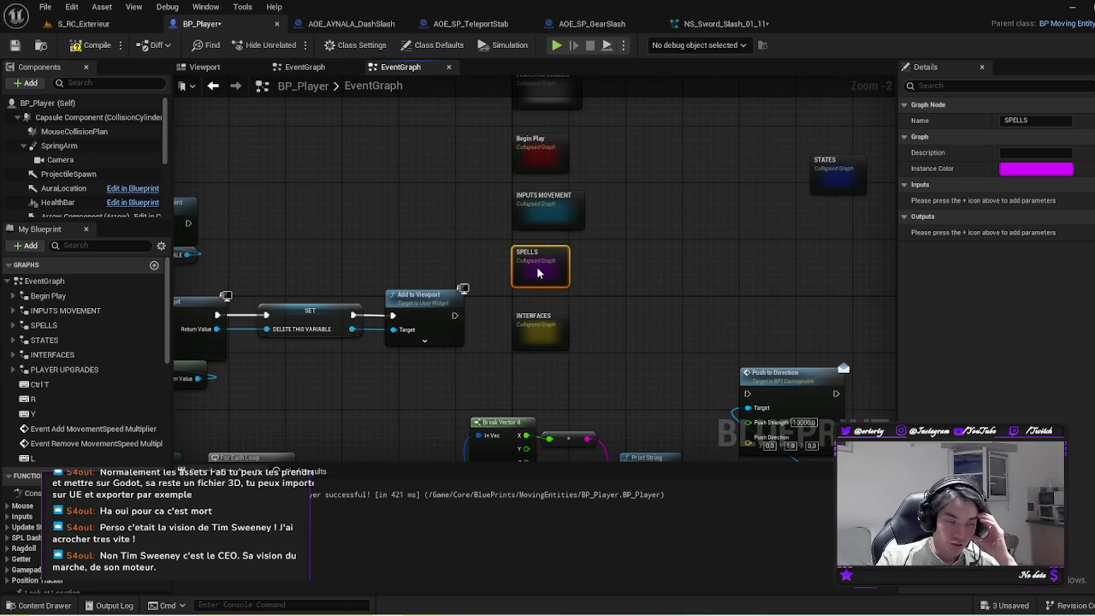
{"action": "left_click", "coordinate": [539, 214]}
{"action": "mouse_move", "coordinate": [503, 156]}
{"action": "left_mouse_down"}
{"action": "mouse_move", "coordinate": [458, 259]}
{"action": "mouse_move", "coordinate": [485, 260]}
{"action": "left_mouse_up"}
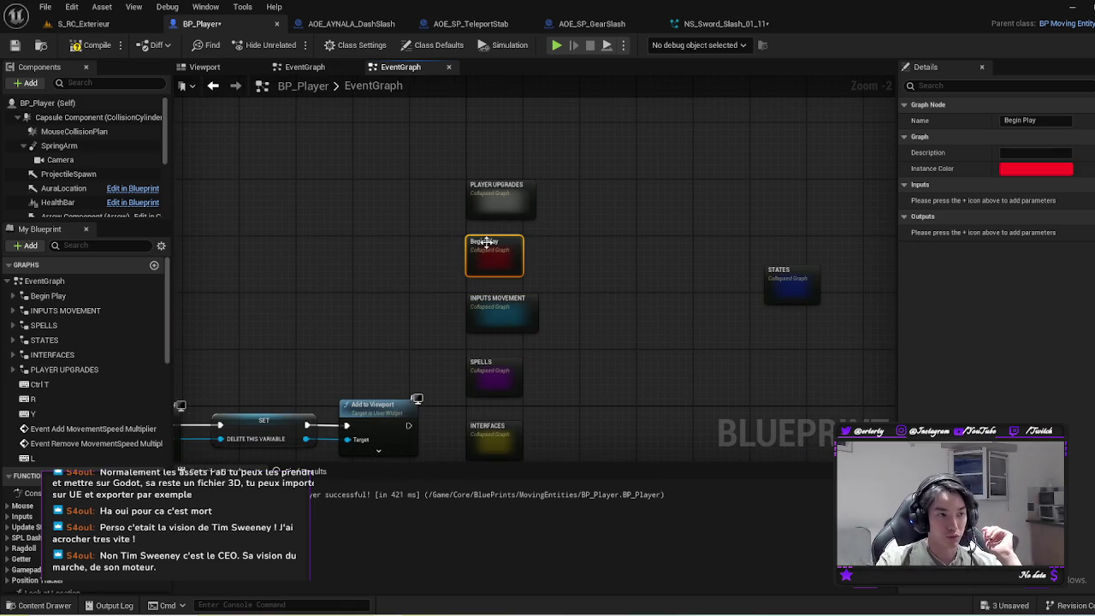
{"action": "left_click_drag", "start_coordinate": [611, 344], "coordinate": [626, 307]}
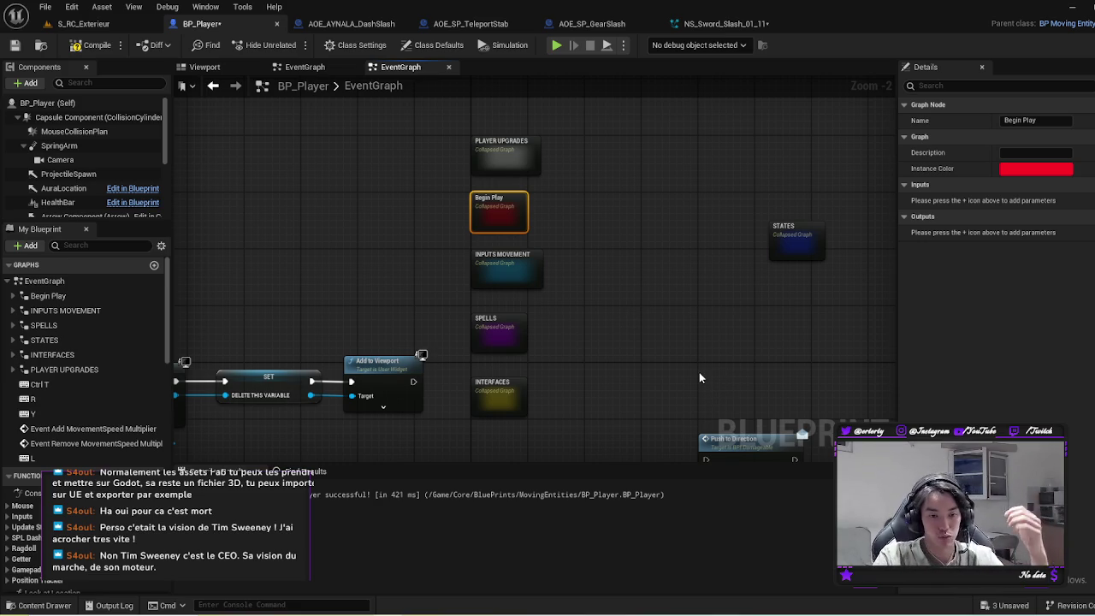
{"action": "mouse_move", "coordinate": [511, 333]}
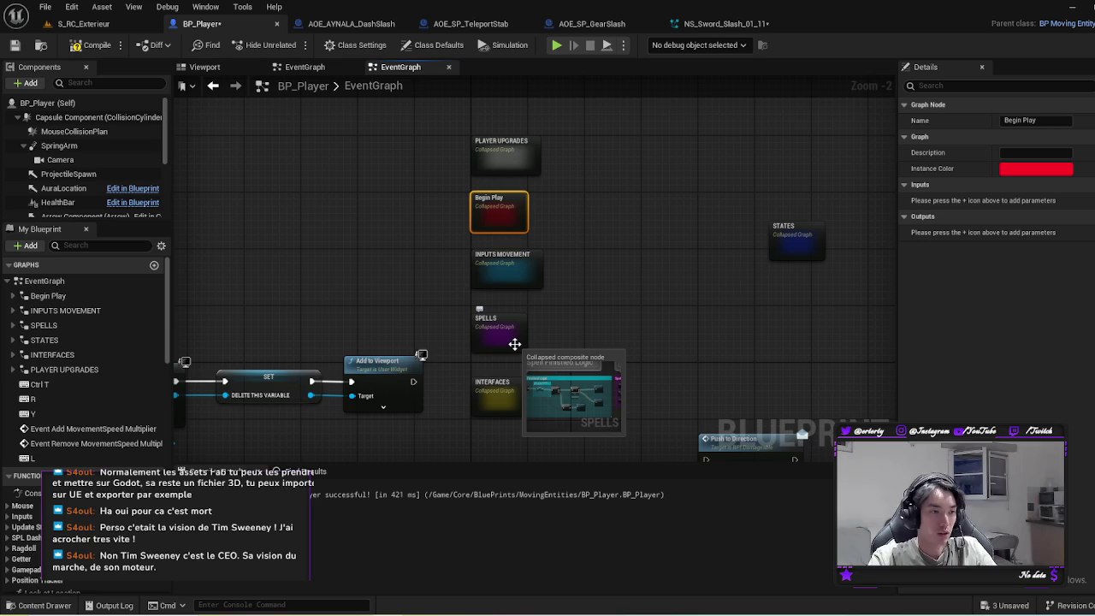
{"action": "left_click_drag", "start_coordinate": [514, 337], "coordinate": [510, 344]}
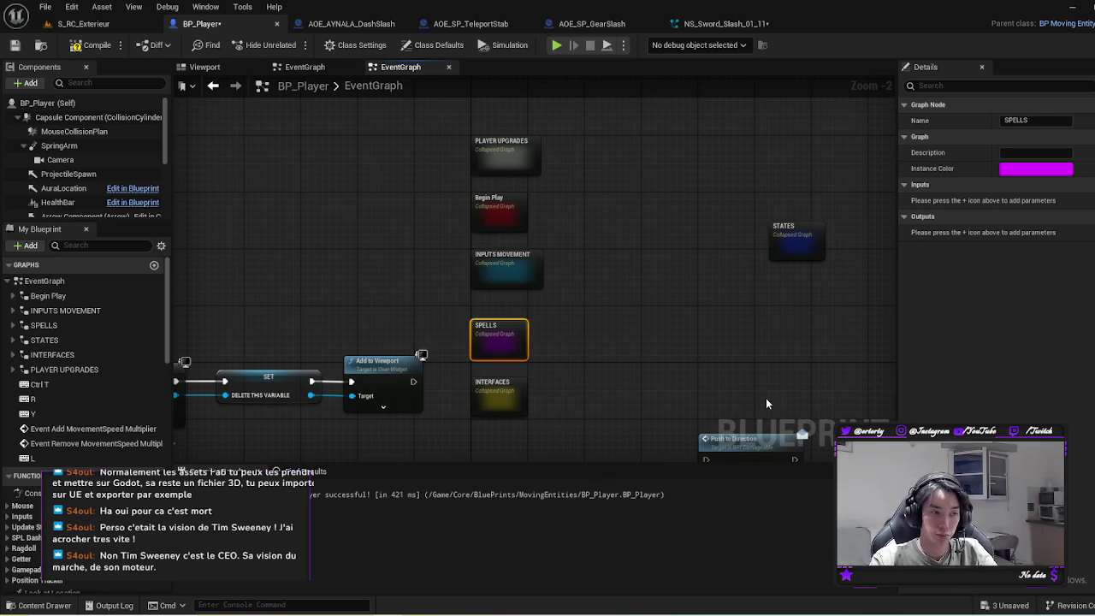
{"action": "mouse_move", "coordinate": [525, 285]}
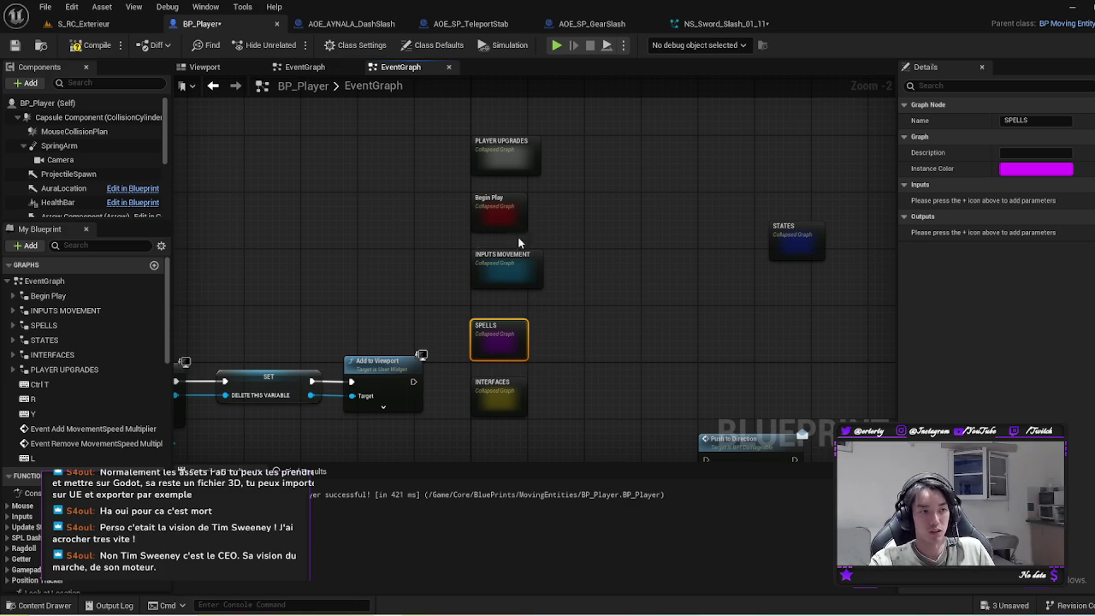
{"action": "mouse_move", "coordinate": [516, 351]}
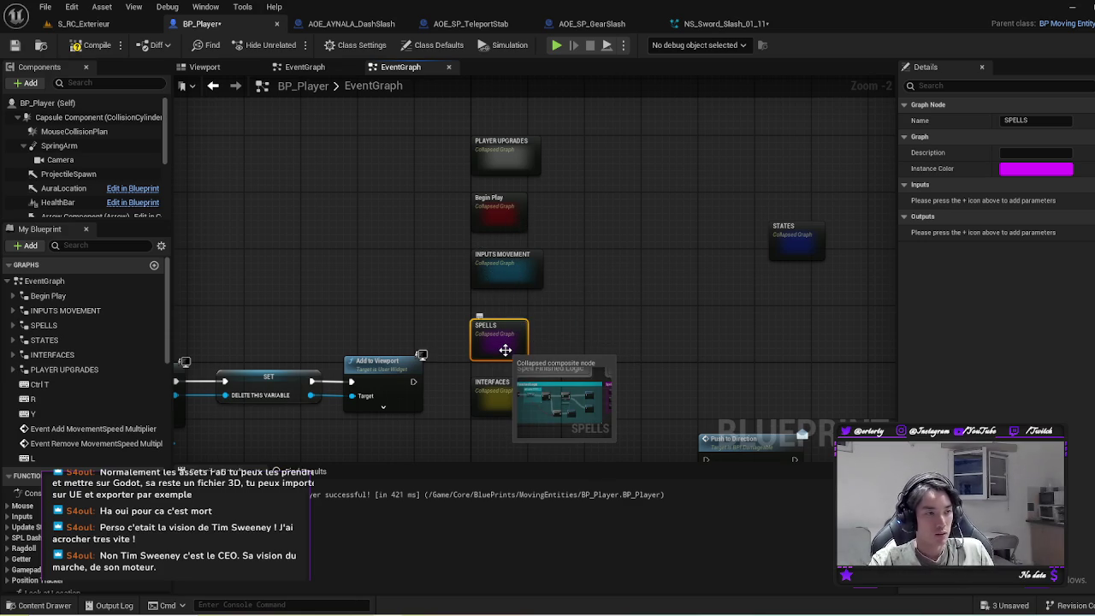
{"action": "double_click", "coordinate": [505, 350]}
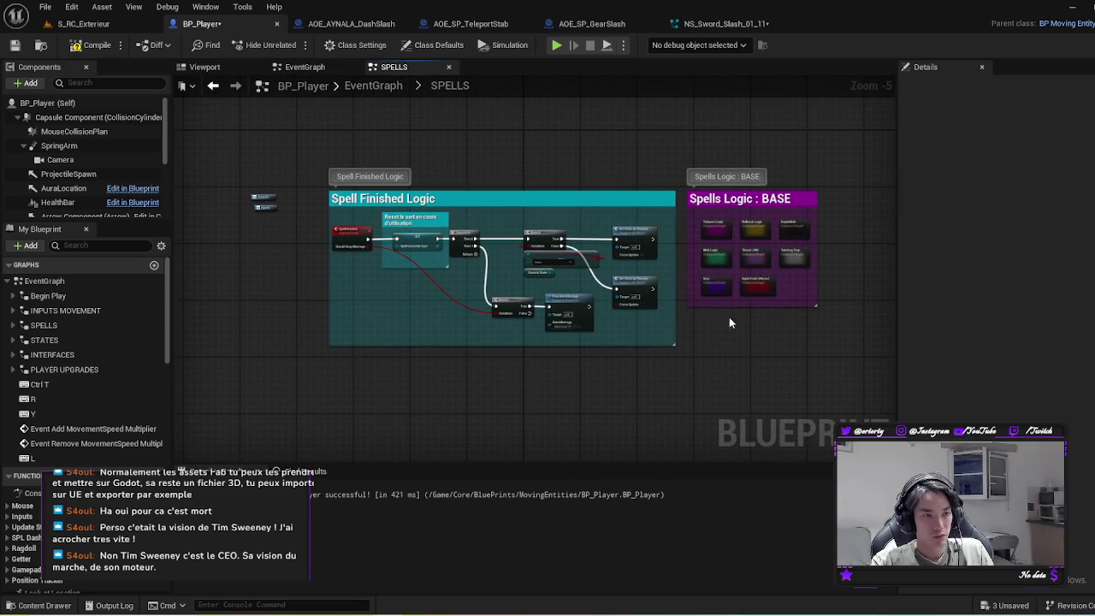
Step: Return to the EventGraph, open Begin Play, then open the Add Teleport Spell graph
{"action": "scroll", "coordinate": [719, 317], "scroll_direction": "up", "scroll_amount": 3}
{"action": "scroll", "coordinate": [342, 110], "scroll_direction": "up", "scroll_amount": 1}
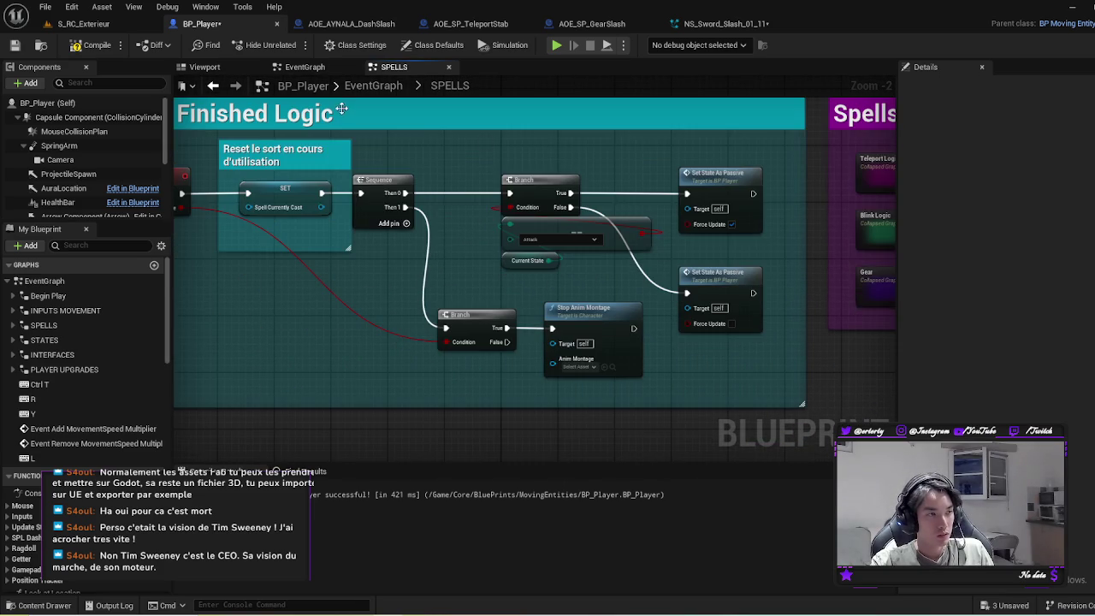
{"action": "left_click", "coordinate": [304, 67]}
{"action": "scroll", "coordinate": [483, 257], "scroll_direction": "up", "scroll_amount": 5}
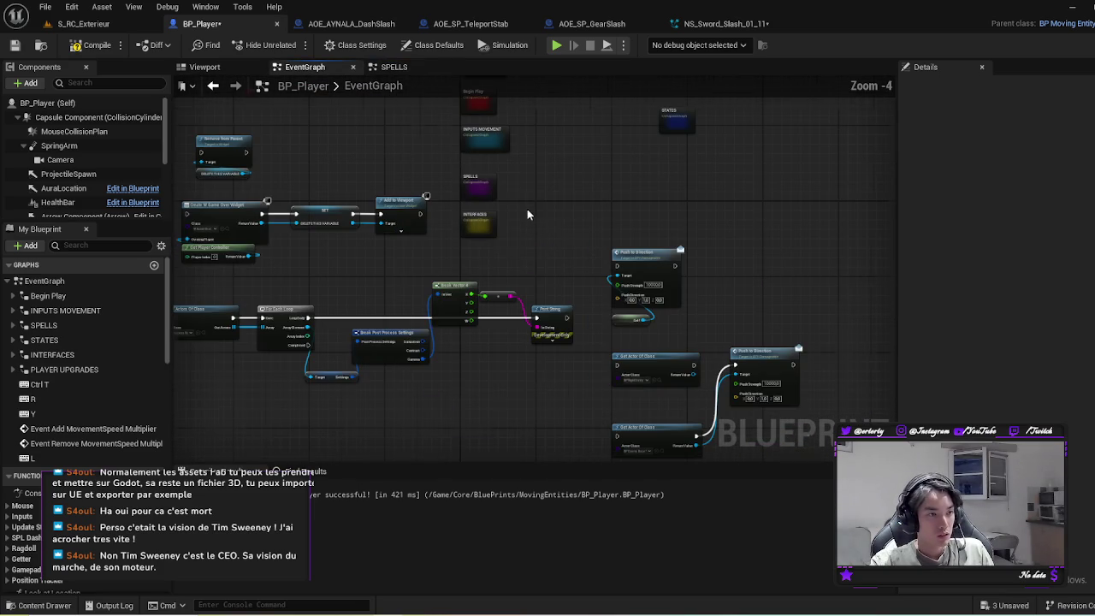
{"action": "left_click_drag", "start_coordinate": [483, 256], "coordinate": [568, 287]}
{"action": "double_click", "coordinate": [567, 324]}
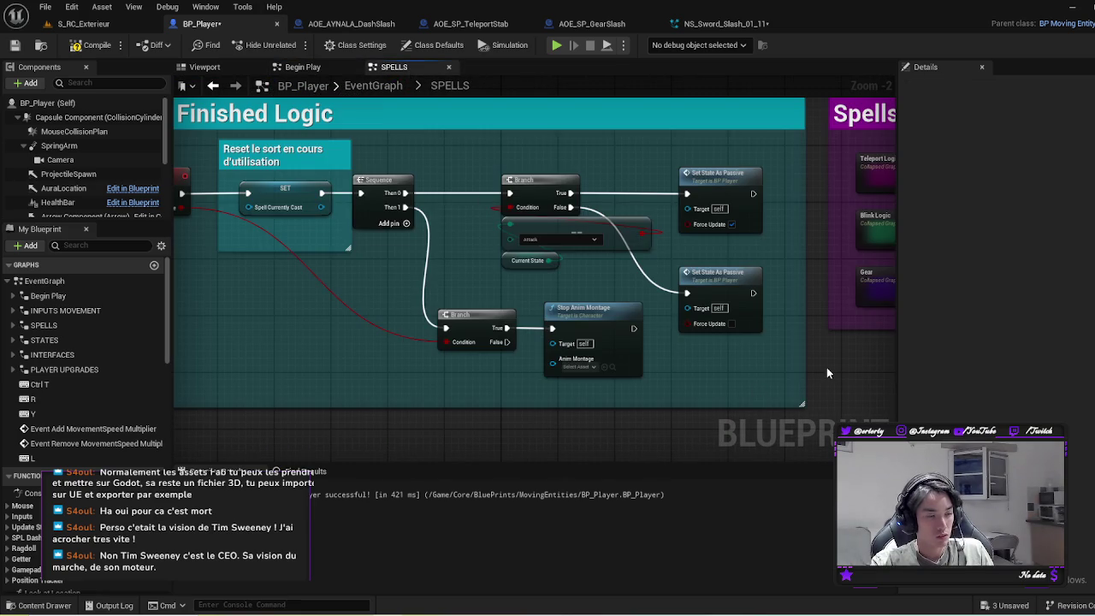
{"action": "key", "text": "alt+Left"}
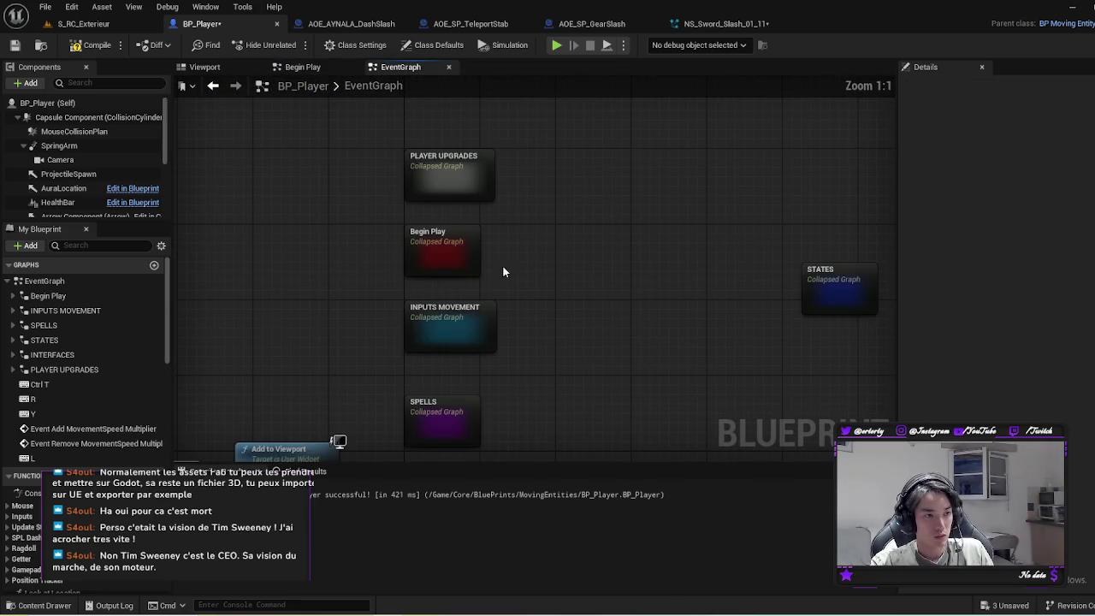
{"action": "double_click", "coordinate": [446, 251]}
{"action": "scroll", "coordinate": [639, 298], "scroll_direction": "up", "scroll_amount": 4}
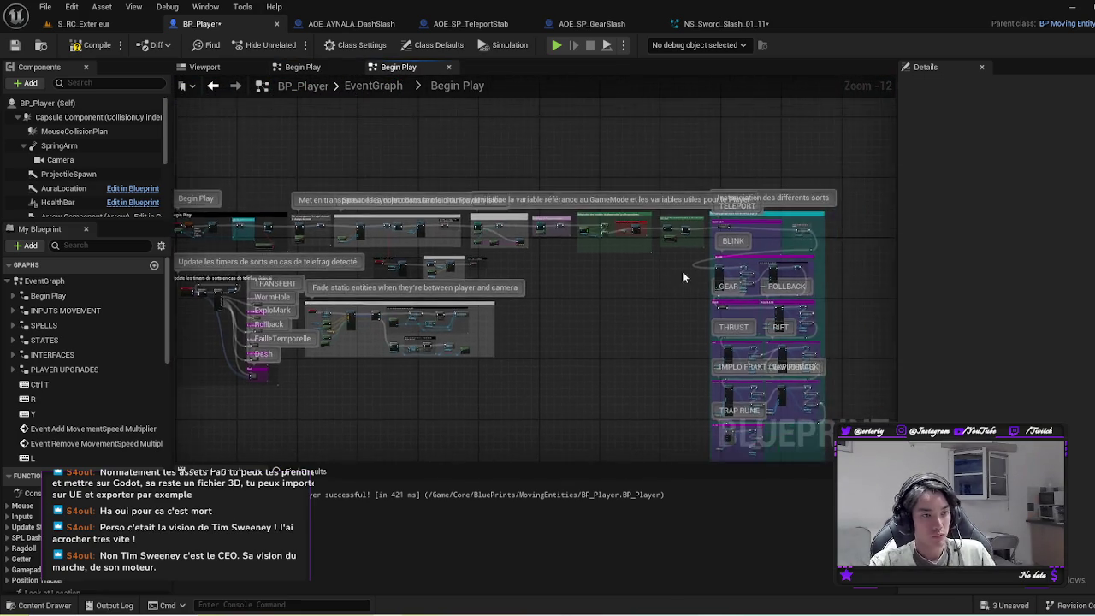
{"action": "scroll", "coordinate": [740, 205], "scroll_direction": "up", "scroll_amount": 5}
{"action": "double_click", "coordinate": [519, 260]}
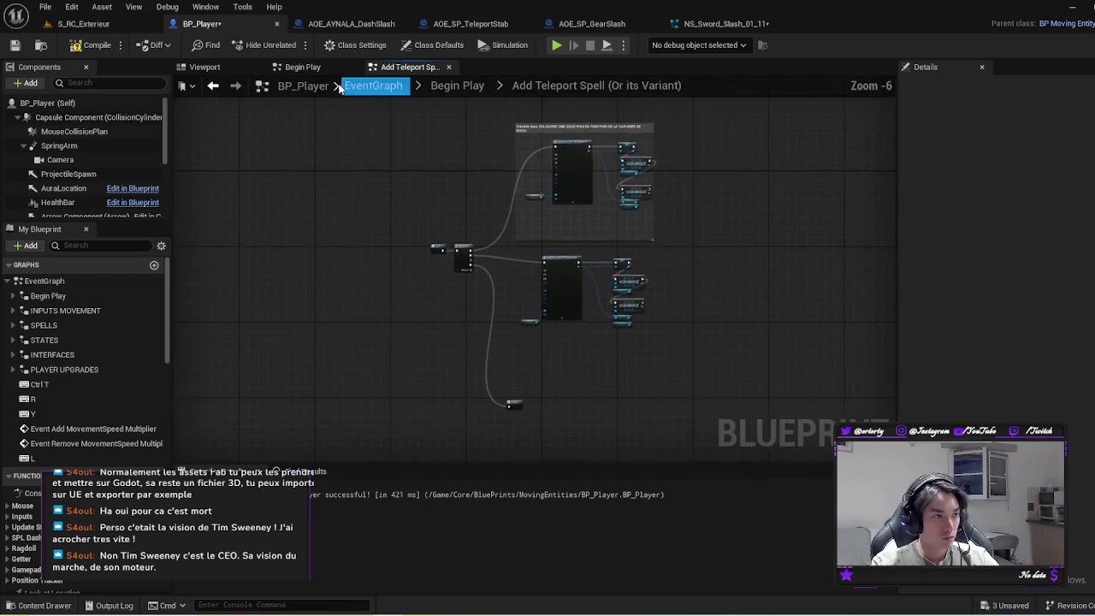
Step: Open Add Gear Spell from Begin Play, then bring the Add Teleport Spell graph forward
{"action": "left_click", "coordinate": [456, 85]}
{"action": "scroll", "coordinate": [493, 266], "scroll_direction": "up", "scroll_amount": 3}
{"action": "scroll", "coordinate": [493, 266], "scroll_direction": "up", "scroll_amount": 3}
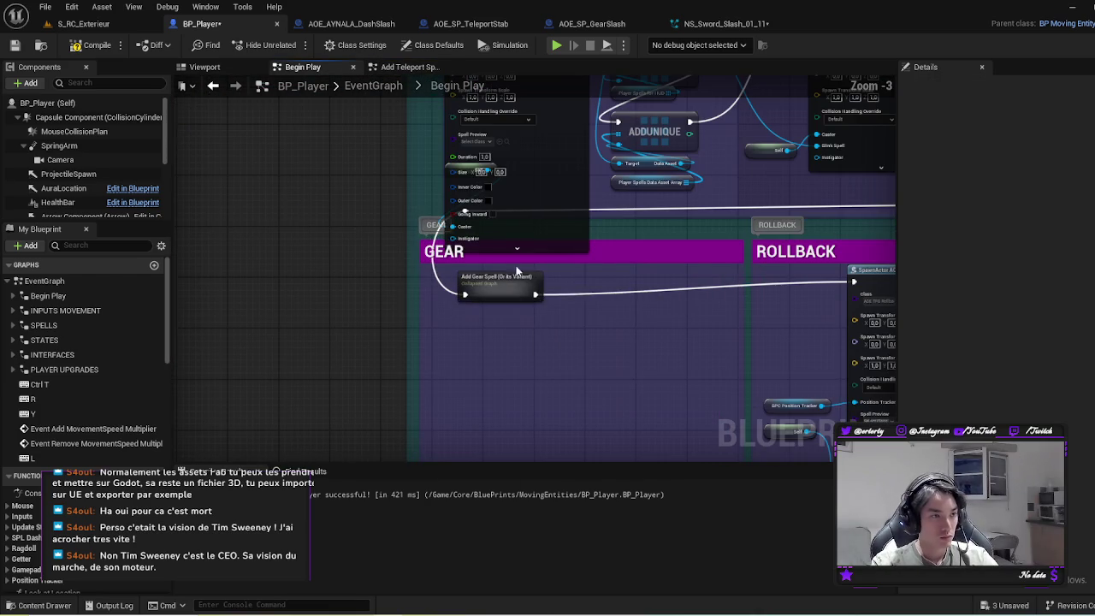
{"action": "double_click", "coordinate": [502, 282]}
{"action": "scroll", "coordinate": [502, 179], "scroll_direction": "down", "scroll_amount": 2}
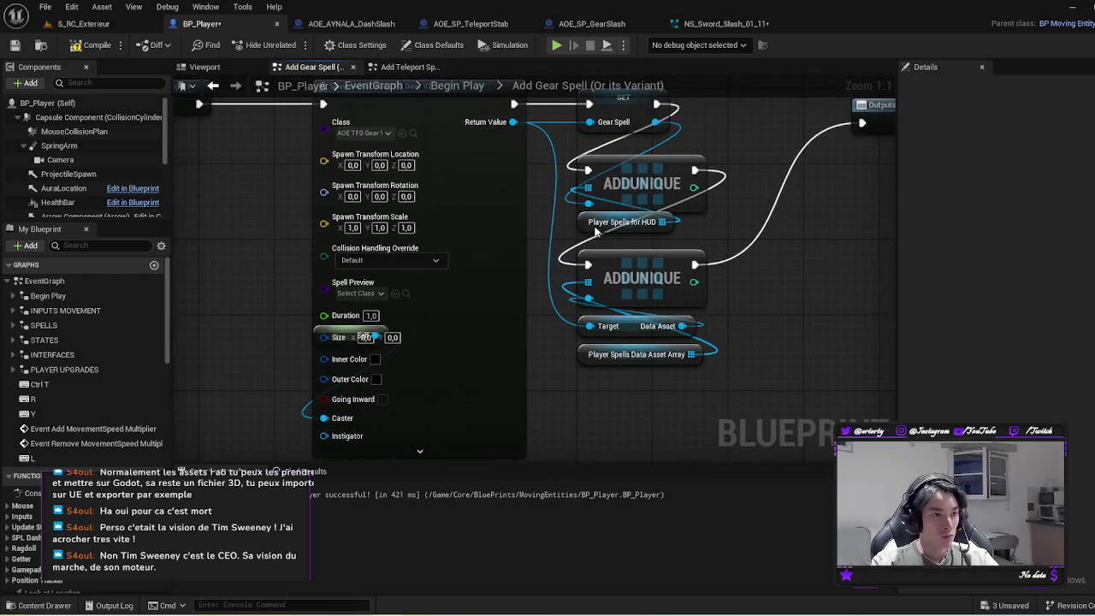
{"action": "left_click", "coordinate": [398, 69]}
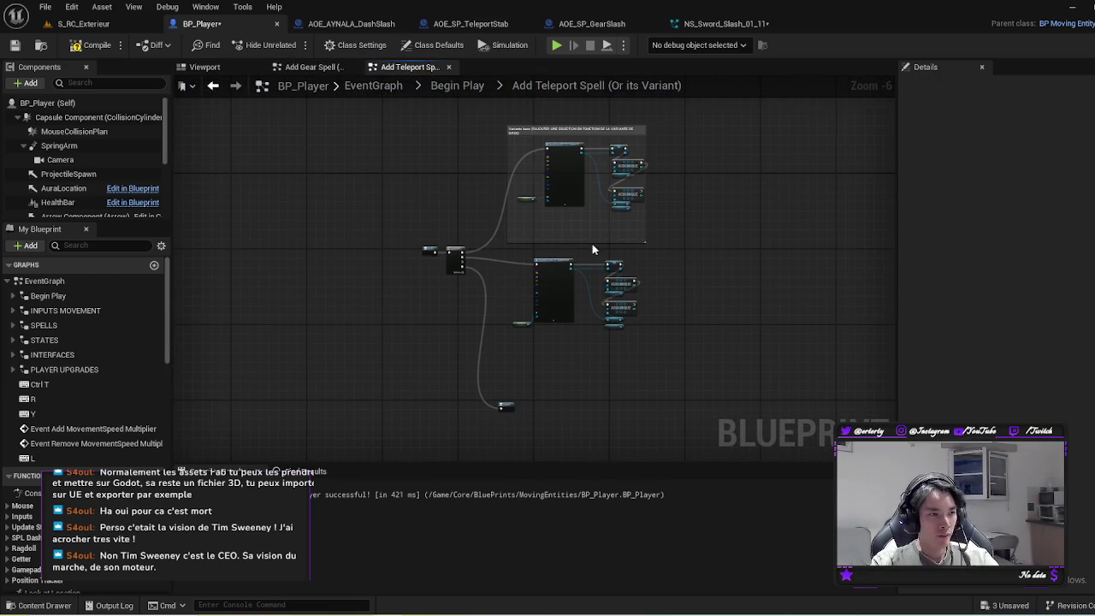
{"action": "scroll", "coordinate": [571, 230], "scroll_direction": "up", "scroll_amount": 5}
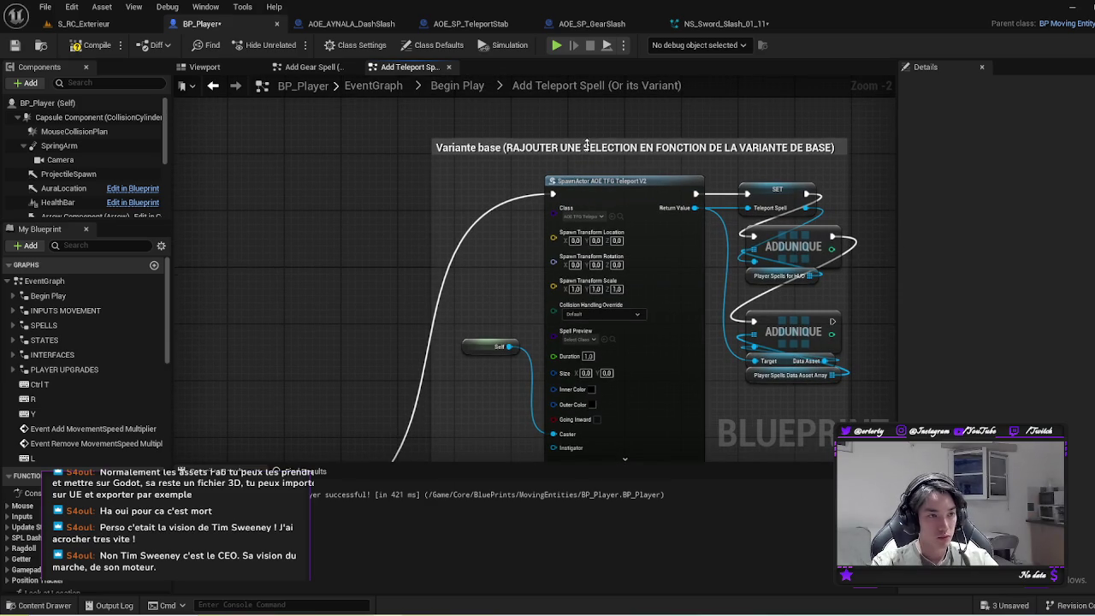
Step: Find the Sequence node and Teleport Stab spawn in Add Teleport Spell, and select the Sequence
{"action": "left_click_drag", "start_coordinate": [388, 254], "coordinate": [374, 203]}
{"action": "left_click_drag", "start_coordinate": [364, 352], "coordinate": [425, 213]}
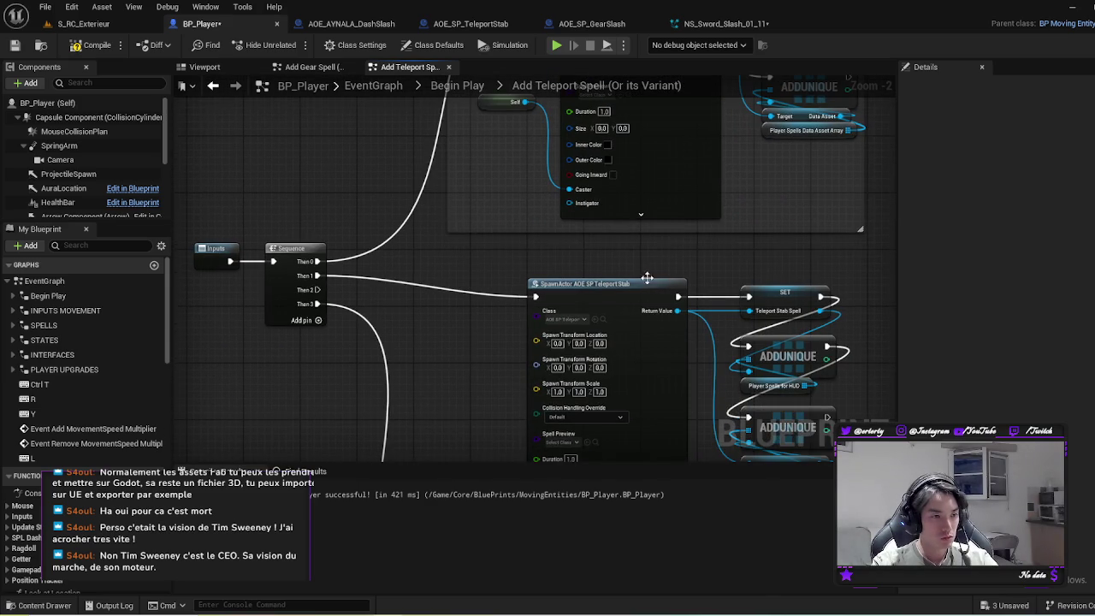
{"action": "scroll", "coordinate": [633, 283], "scroll_direction": "down", "scroll_amount": 1}
{"action": "left_click_drag", "start_coordinate": [742, 321], "coordinate": [774, 242]}
{"action": "mouse_move", "coordinate": [344, 400]}
{"action": "left_mouse_down"}
{"action": "mouse_move", "coordinate": [544, 120]}
{"action": "mouse_move", "coordinate": [390, 240]}
{"action": "left_mouse_up"}
{"action": "mouse_move", "coordinate": [315, 228]}
{"action": "left_mouse_down"}
{"action": "mouse_move", "coordinate": [461, 379]}
{"action": "mouse_move", "coordinate": [547, 257]}
{"action": "mouse_move", "coordinate": [419, 139]}
{"action": "left_mouse_up"}
{"action": "left_click", "coordinate": [458, 197]}
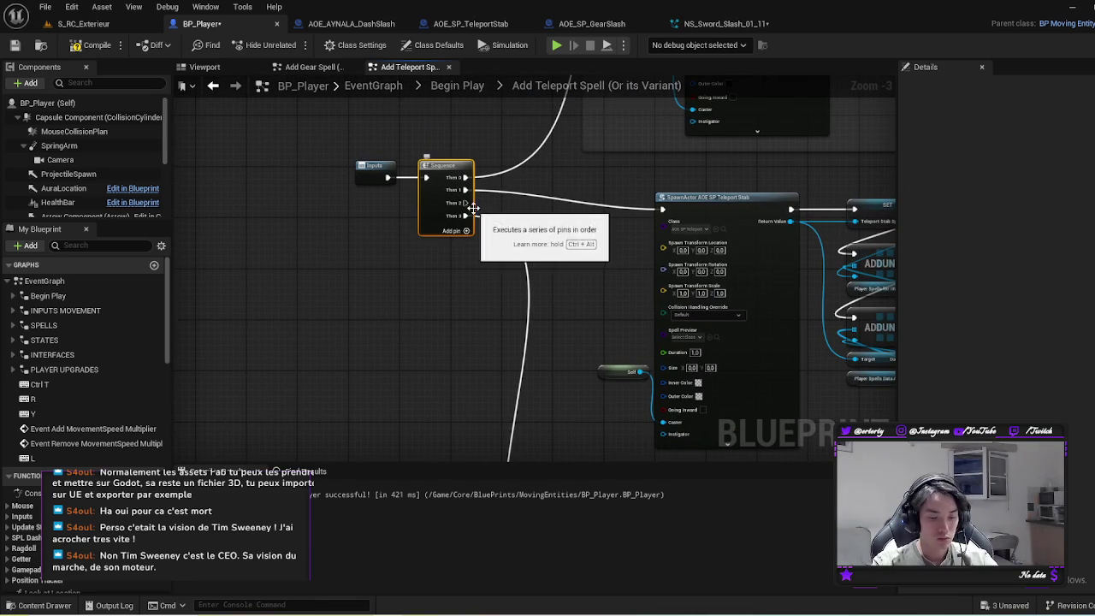
Step: Move the Inputs node left in Add Gear Spell and paste the copied Sequence node
{"action": "left_click", "coordinate": [325, 67]}
{"action": "scroll", "coordinate": [563, 261], "scroll_direction": "down", "scroll_amount": 3}
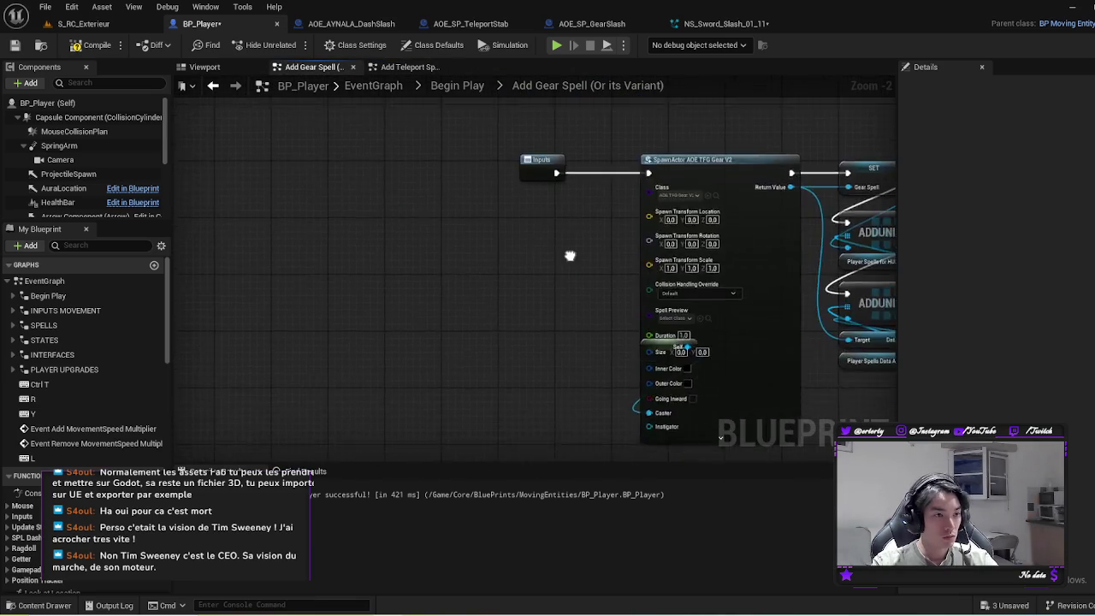
{"action": "mouse_move", "coordinate": [543, 185]}
{"action": "left_mouse_down"}
{"action": "mouse_move", "coordinate": [404, 265]}
{"action": "mouse_move", "coordinate": [531, 342]}
{"action": "mouse_move", "coordinate": [660, 171]}
{"action": "mouse_move", "coordinate": [709, 129]}
{"action": "left_mouse_up"}
{"action": "key", "text": "ctrl+v"}
{"action": "scroll", "coordinate": [434, 277], "scroll_direction": "up", "scroll_amount": 5}
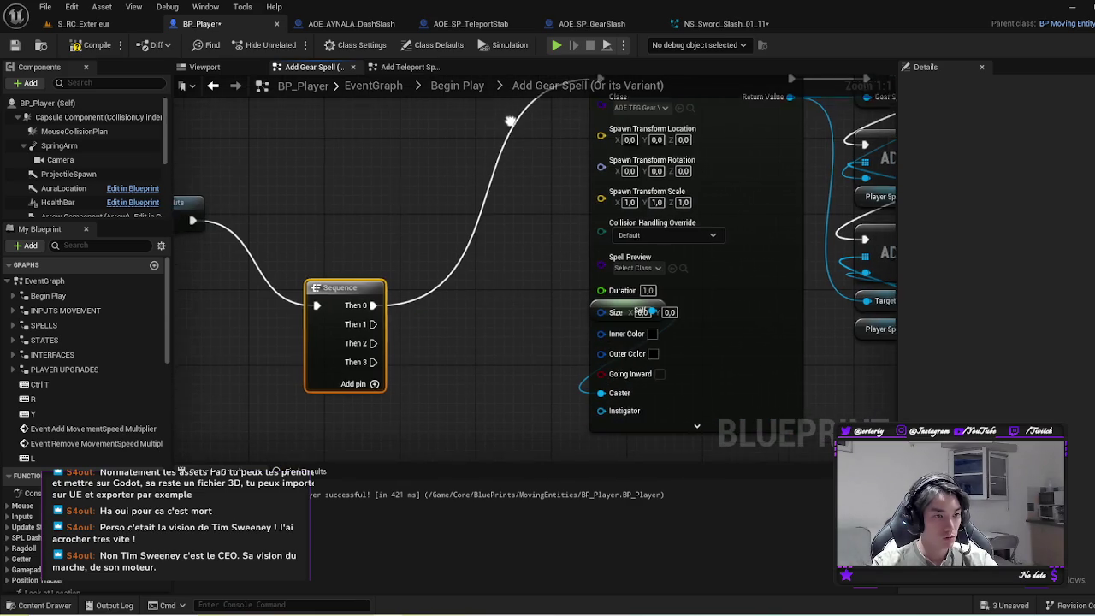
Step: Line up the Gear V2 spawn, Self, SET and ADDUNIQUE nodes; detach the second ADDUNIQUE from Outputs
{"action": "left_click_drag", "start_coordinate": [494, 265], "coordinate": [519, 269]}
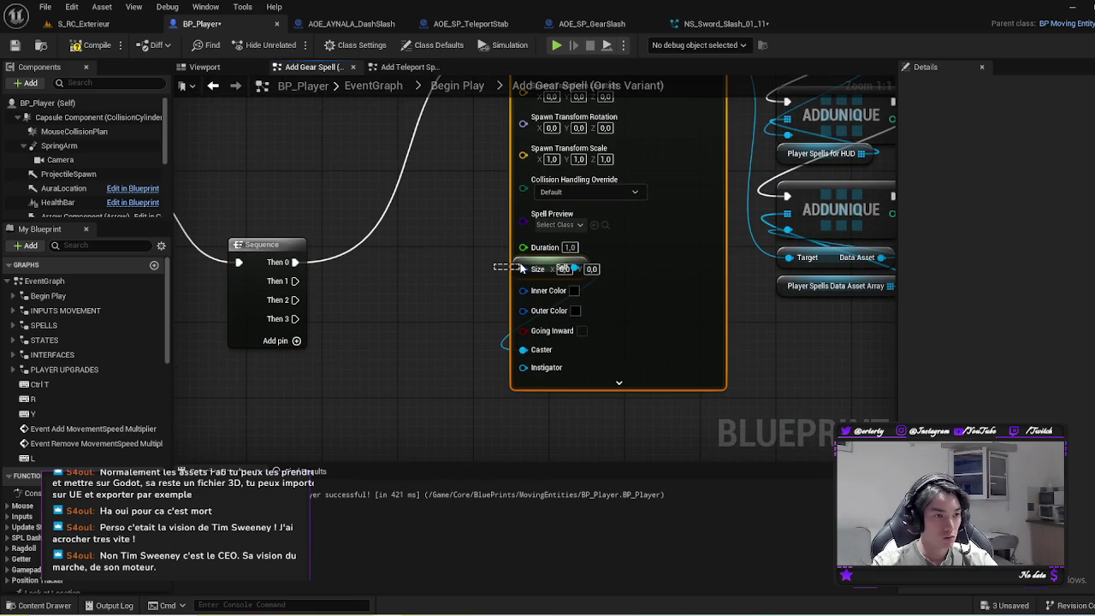
{"action": "mouse_move", "coordinate": [663, 355]}
{"action": "left_mouse_down"}
{"action": "mouse_move", "coordinate": [683, 227]}
{"action": "mouse_move", "coordinate": [653, 328]}
{"action": "mouse_move", "coordinate": [654, 318]}
{"action": "left_mouse_up"}
{"action": "scroll", "coordinate": [552, 316], "scroll_direction": "down", "scroll_amount": 2}
{"action": "left_click_drag", "start_coordinate": [630, 146], "coordinate": [632, 137]}
{"action": "left_click_drag", "start_coordinate": [556, 427], "coordinate": [488, 402]}
{"action": "left_click_drag", "start_coordinate": [659, 444], "coordinate": [505, 209]}
{"action": "mouse_move", "coordinate": [554, 255]}
{"action": "left_mouse_down"}
{"action": "mouse_move", "coordinate": [560, 159]}
{"action": "mouse_move", "coordinate": [538, 143]}
{"action": "left_mouse_up"}
{"action": "left_click", "coordinate": [721, 269], "text": "alt"}
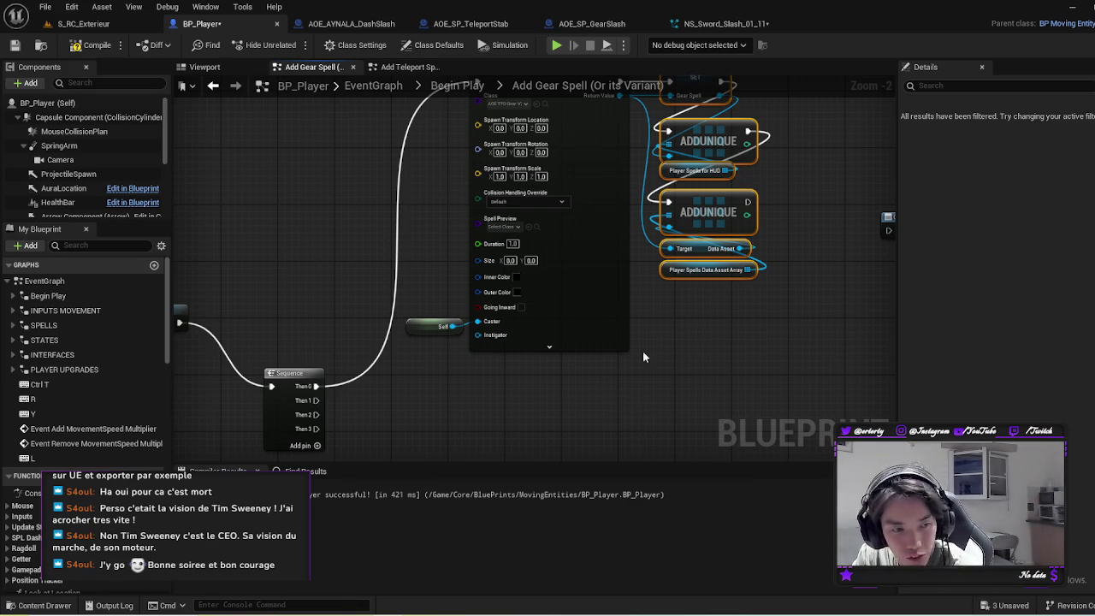
Step: Check the Inputs and Sequence nodes, then reopen Add Gear Spell from the Begin Play graph
{"action": "scroll", "coordinate": [463, 297], "scroll_direction": "down", "scroll_amount": 1}
{"action": "mouse_move", "coordinate": [463, 297]}
{"action": "left_mouse_down"}
{"action": "mouse_move", "coordinate": [403, 373]}
{"action": "mouse_move", "coordinate": [424, 371]}
{"action": "left_mouse_up"}
{"action": "left_click", "coordinate": [402, 373]}
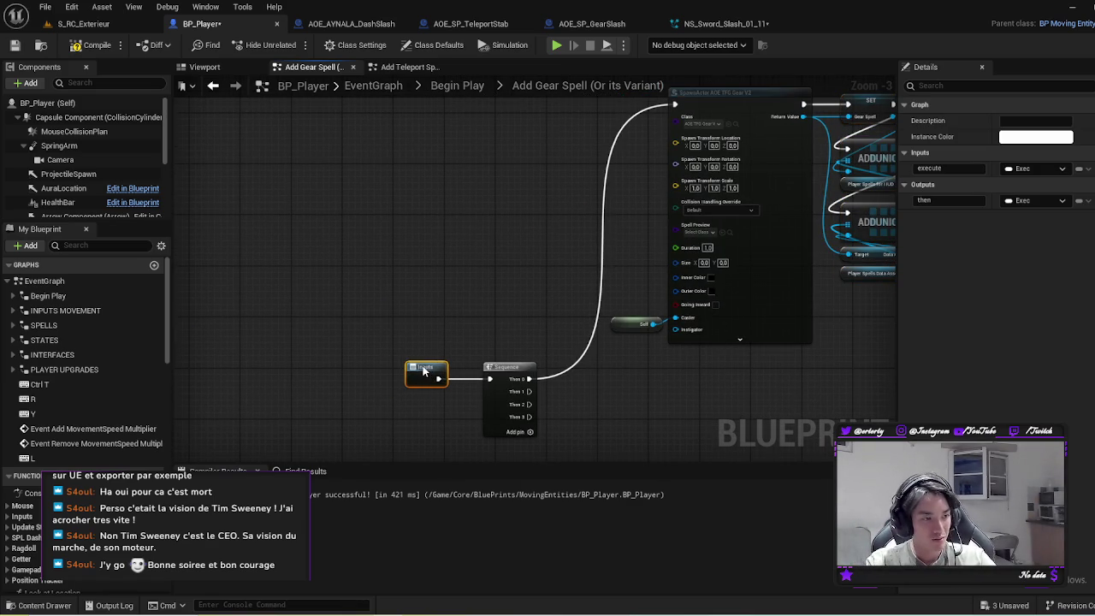
{"action": "mouse_move", "coordinate": [488, 380]}
{"action": "left_mouse_down"}
{"action": "mouse_move", "coordinate": [253, 343]}
{"action": "mouse_move", "coordinate": [270, 422]}
{"action": "mouse_move", "coordinate": [252, 372]}
{"action": "mouse_move", "coordinate": [309, 318]}
{"action": "left_mouse_up"}
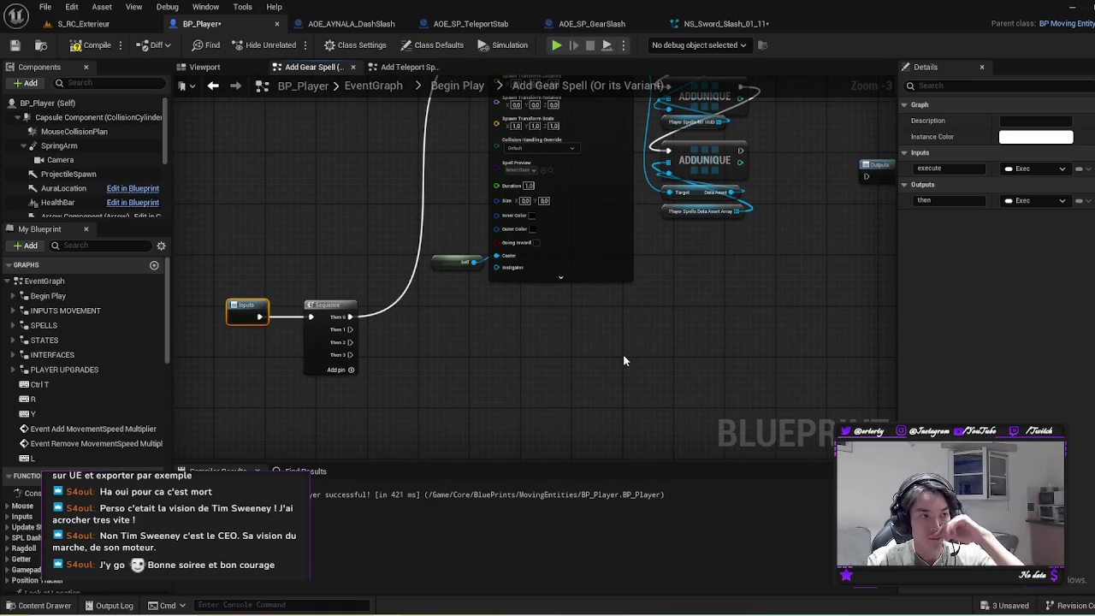
{"action": "key", "text": "alt+Left"}
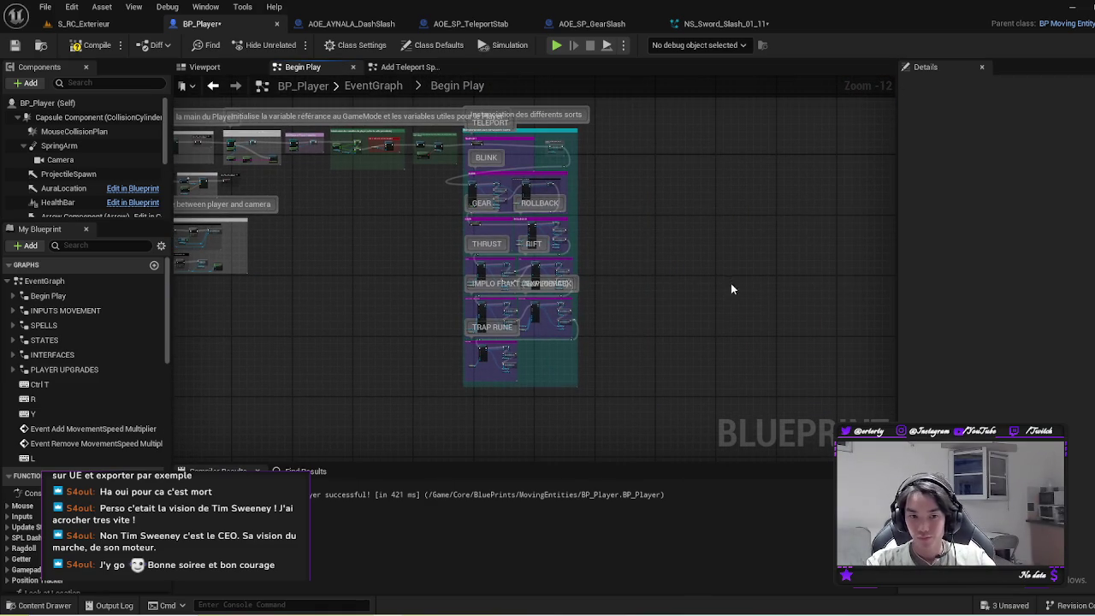
{"action": "scroll", "coordinate": [517, 233], "scroll_direction": "up", "scroll_amount": 3}
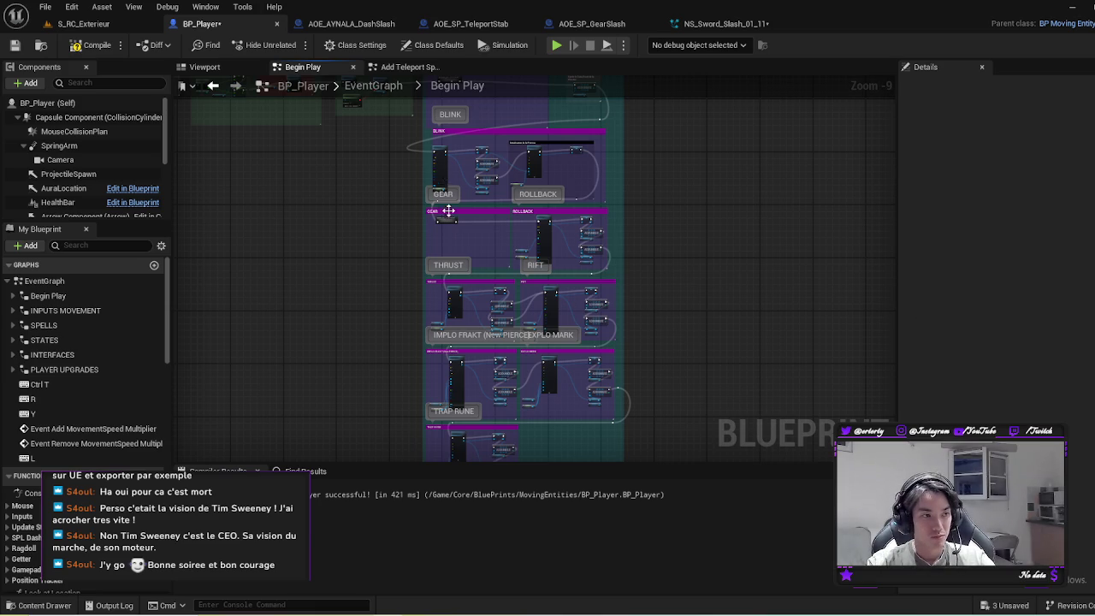
{"action": "scroll", "coordinate": [449, 206], "scroll_direction": "up", "scroll_amount": 5}
{"action": "double_click", "coordinate": [476, 285]}
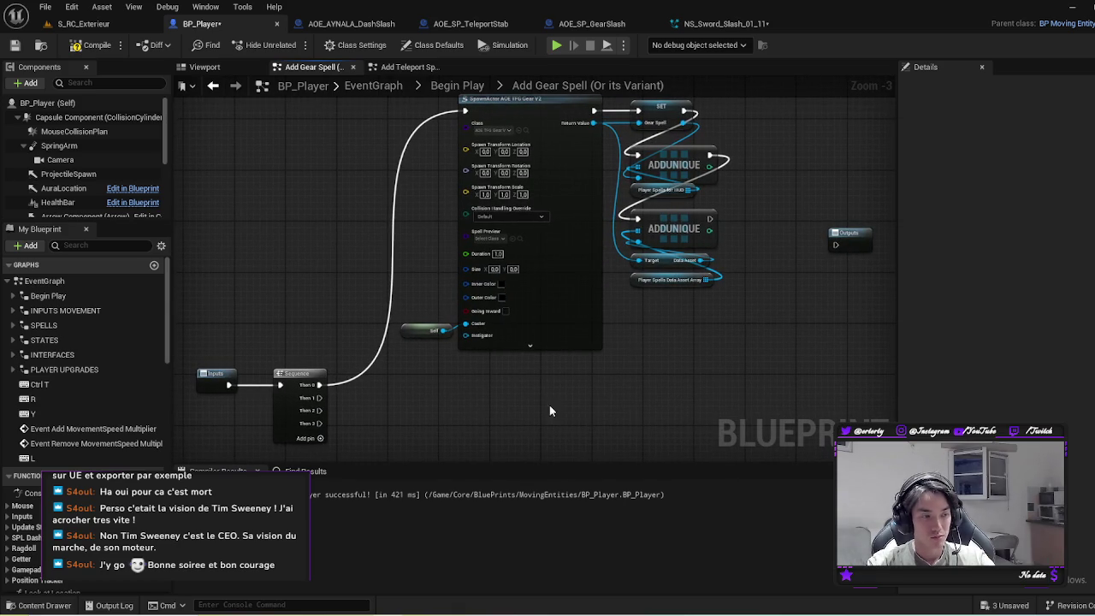
Step: Select the Teleport Stab spawn node in Add Teleport Spell, then reopen Add Gear Spell
{"action": "left_click_drag", "start_coordinate": [549, 404], "coordinate": [592, 344]}
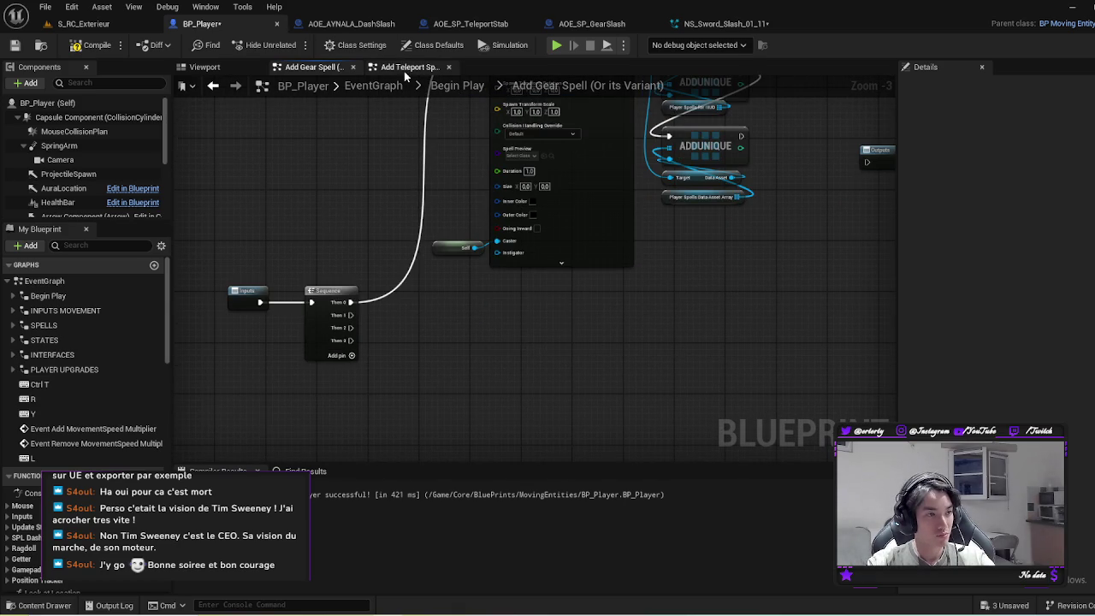
{"action": "left_click", "coordinate": [404, 67]}
{"action": "left_click_drag", "start_coordinate": [603, 305], "coordinate": [438, 255]}
{"action": "scroll", "coordinate": [438, 254], "scroll_direction": "down", "scroll_amount": 1}
{"action": "left_click", "coordinate": [524, 186]}
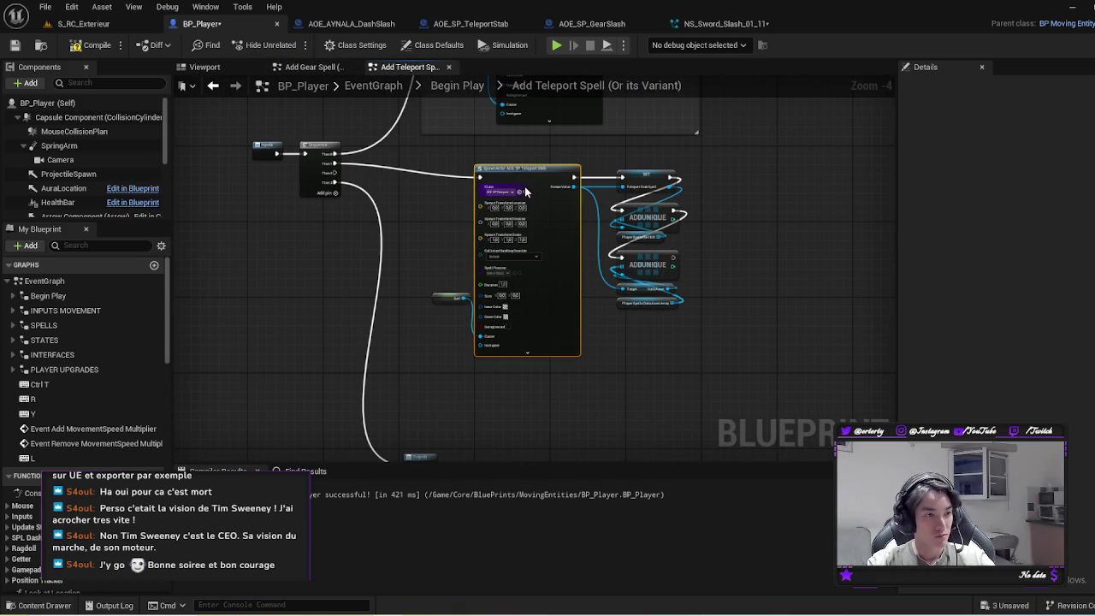
{"action": "key", "text": "alt+Left"}
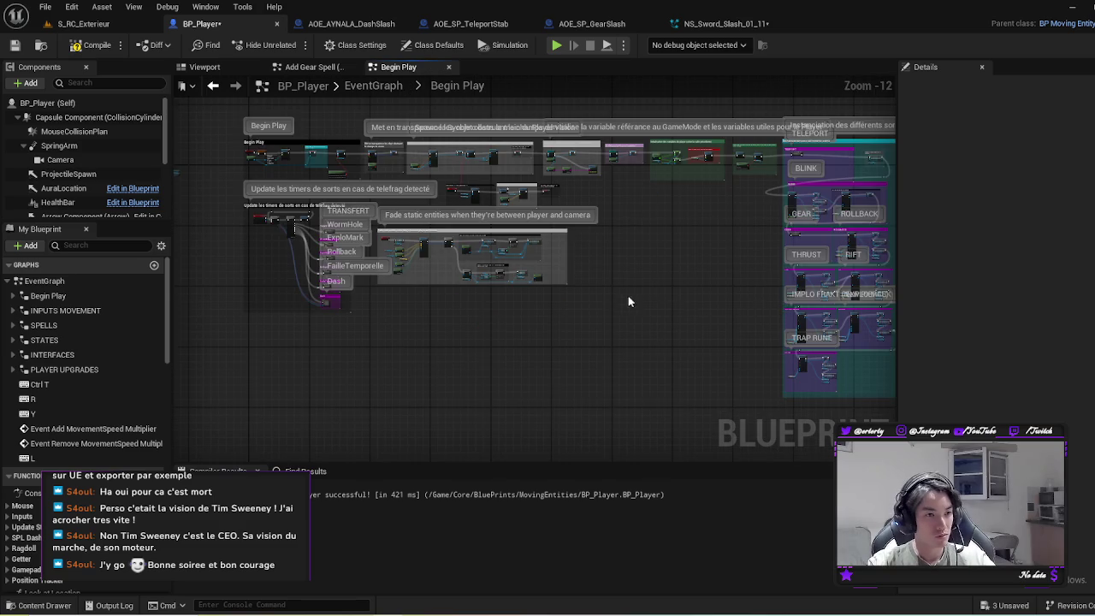
{"action": "scroll", "coordinate": [524, 245], "scroll_direction": "up", "scroll_amount": 10}
{"action": "double_click", "coordinate": [449, 211]}
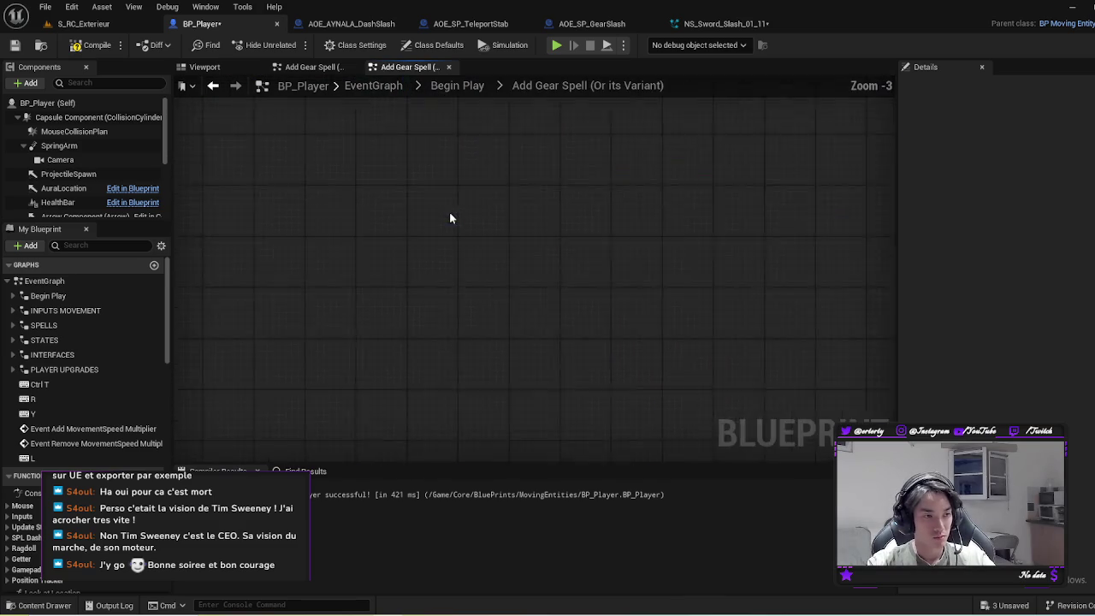
Step: Change the copied spawn node's class from AOE SP Teleport Stab to AOE SP Gear Slash
{"action": "left_click", "coordinate": [449, 360]}
{"action": "mouse_move", "coordinate": [496, 211]}
{"action": "left_mouse_down"}
{"action": "mouse_move", "coordinate": [496, 140]}
{"action": "mouse_move", "coordinate": [482, 141]}
{"action": "left_mouse_up"}
{"action": "scroll", "coordinate": [488, 195], "scroll_direction": "up", "scroll_amount": 3}
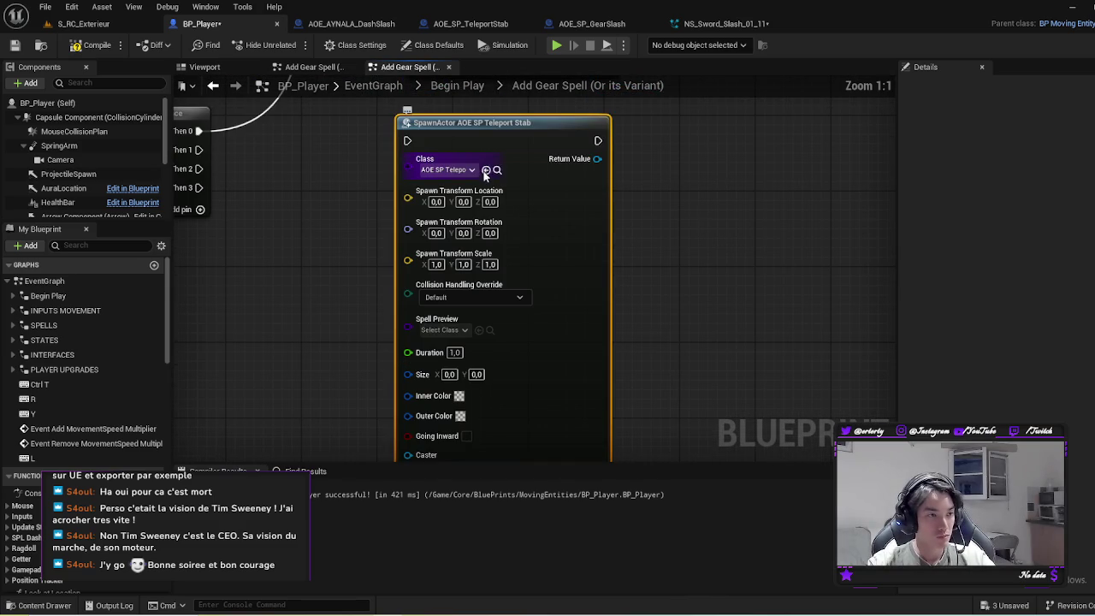
{"action": "left_click", "coordinate": [497, 170]}
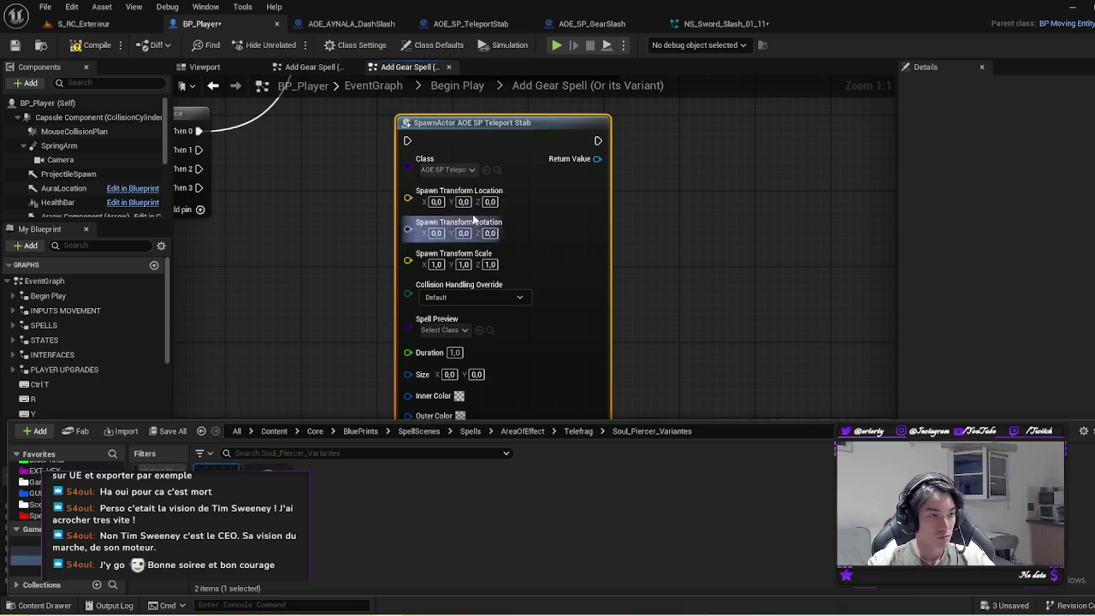
{"action": "left_click", "coordinate": [486, 169]}
{"action": "scroll", "coordinate": [674, 254], "scroll_direction": "down", "scroll_amount": 2}
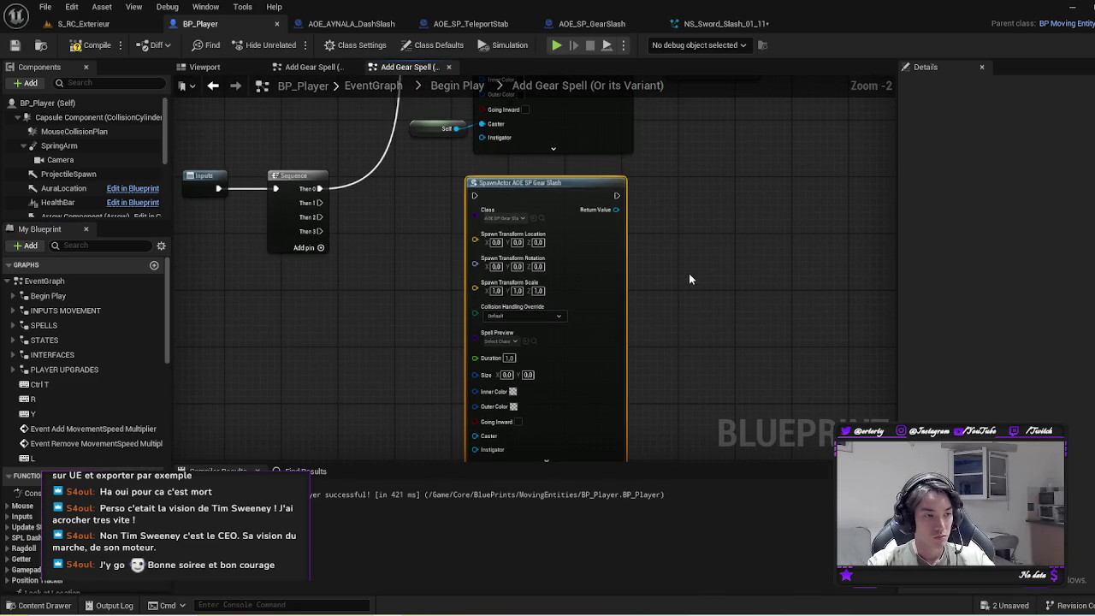
Step: Open Add Teleport Spell from Begin Play, then return to the Gear Slash spawn in Add Gear Spell
{"action": "left_click", "coordinate": [457, 86]}
{"action": "left_click_drag", "start_coordinate": [480, 257], "coordinate": [238, 315]}
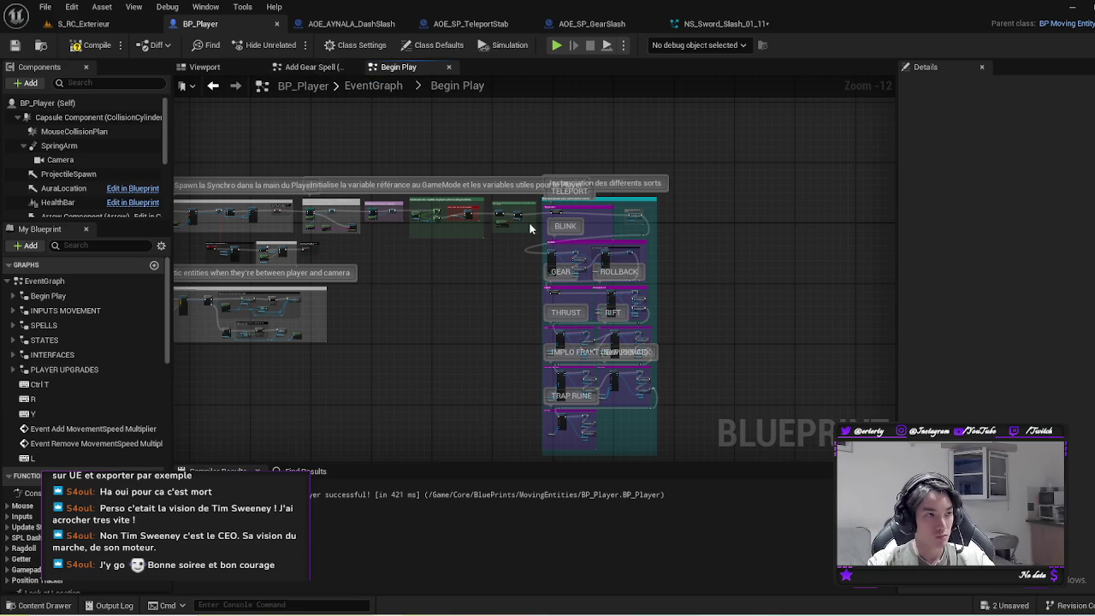
{"action": "scroll", "coordinate": [532, 226], "scroll_direction": "up", "scroll_amount": 6}
{"action": "double_click", "coordinate": [606, 183]}
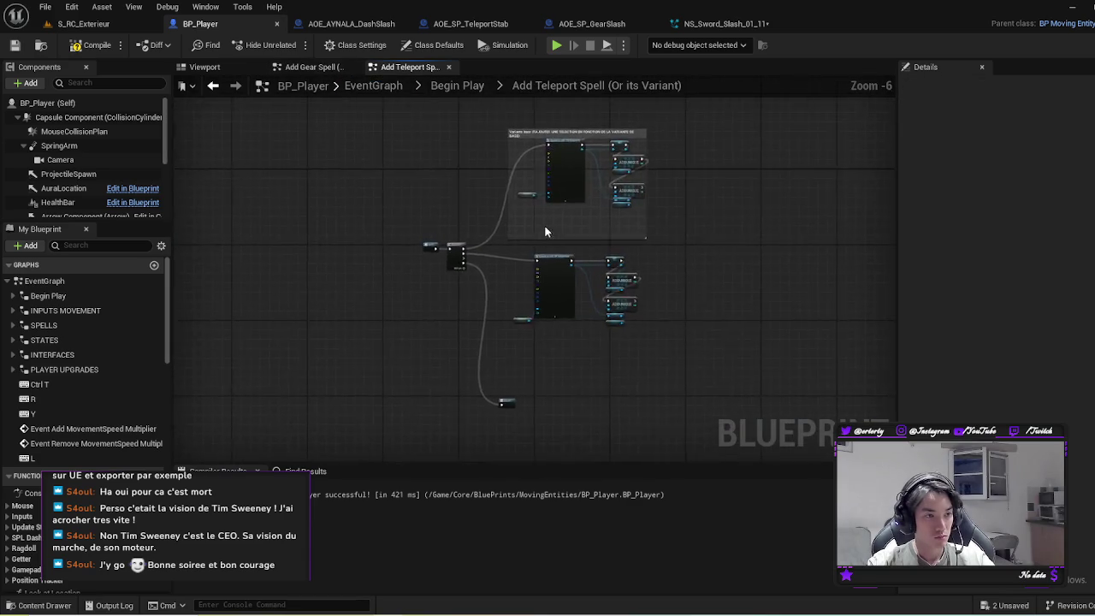
{"action": "scroll", "coordinate": [569, 248], "scroll_direction": "up", "scroll_amount": 4}
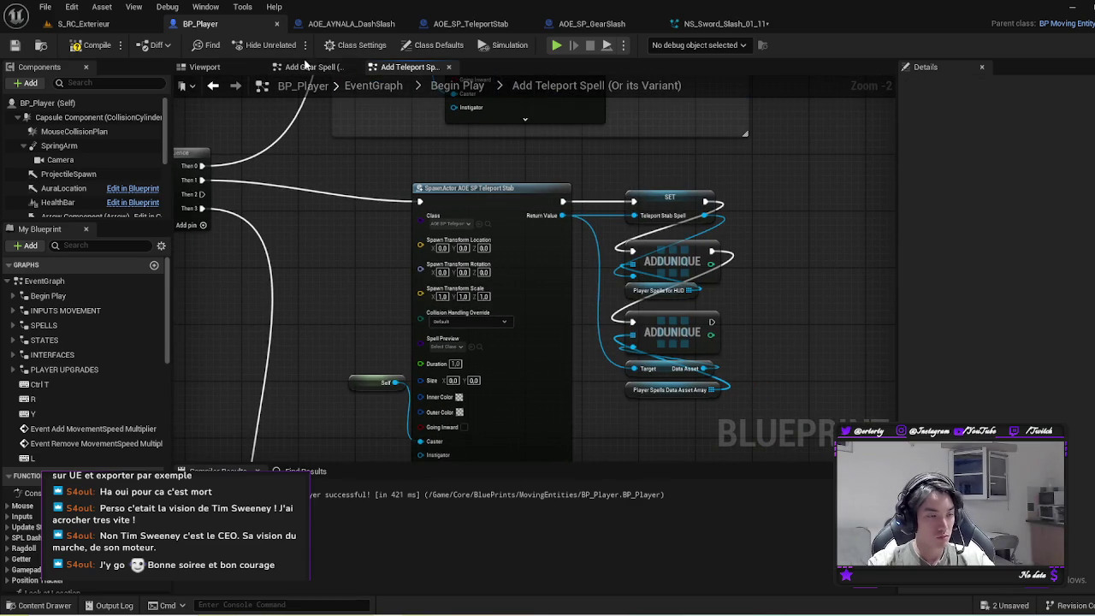
{"action": "left_click", "coordinate": [305, 66]}
{"action": "mouse_move", "coordinate": [661, 261]}
{"action": "left_mouse_down"}
{"action": "mouse_move", "coordinate": [597, 252]}
{"action": "mouse_move", "coordinate": [596, 291]}
{"action": "mouse_move", "coordinate": [552, 268]}
{"action": "left_mouse_up"}
Step: Promote the Gear Slash spawn's Return Value to a new variable named SP_GearSlashSpell
{"action": "right_click", "coordinate": [500, 325]}
{"action": "left_click", "coordinate": [536, 361]}
{"action": "type", "text": "SP_GearSlashSpell"}
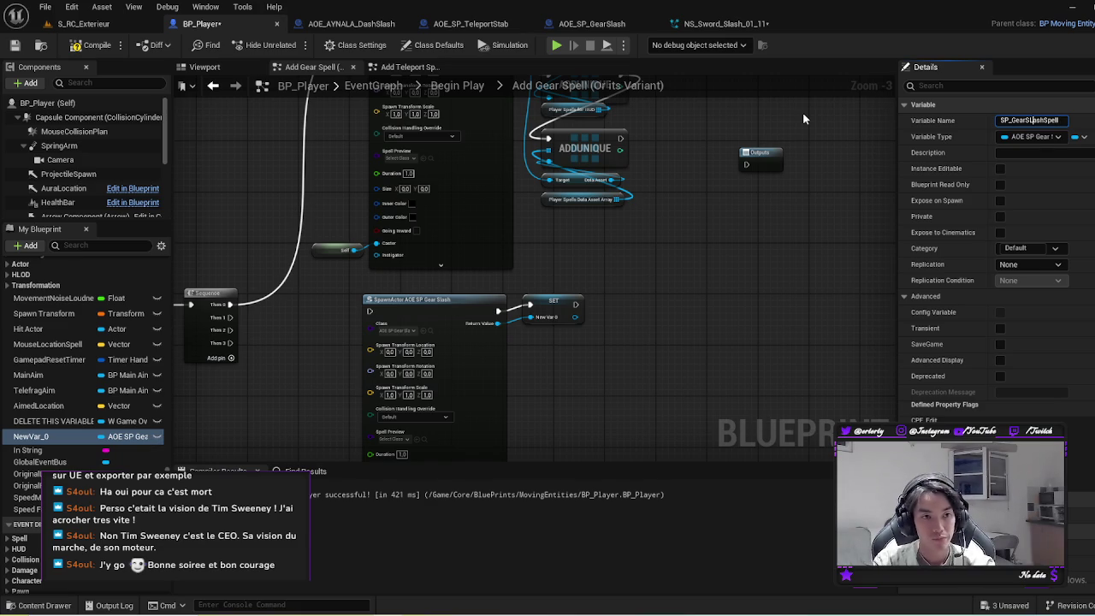
{"action": "key", "text": "Return"}
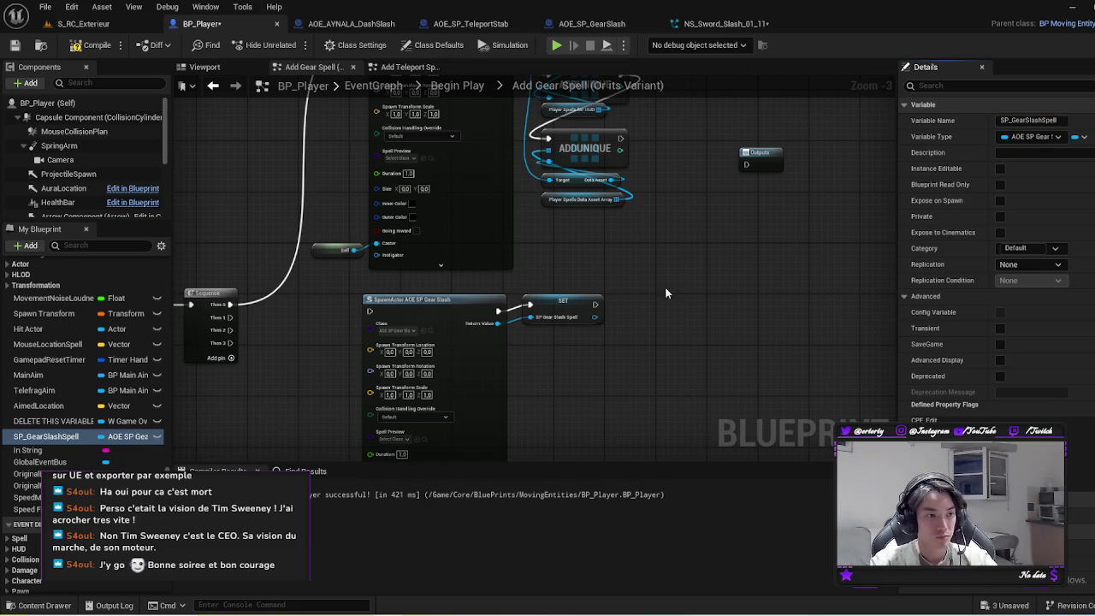
{"action": "left_click_drag", "start_coordinate": [680, 290], "coordinate": [773, 401]}
{"action": "left_click_drag", "start_coordinate": [709, 347], "coordinate": [633, 291]}
{"action": "left_click", "coordinate": [599, 368]}
Step: Paste the HUD ADDUNIQUE node beside the new SET and chain the SET's execution into it
{"action": "mouse_move", "coordinate": [610, 181]}
{"action": "left_mouse_down"}
{"action": "mouse_move", "coordinate": [717, 364]}
{"action": "mouse_move", "coordinate": [712, 188]}
{"action": "left_mouse_up"}
{"action": "scroll", "coordinate": [644, 254], "scroll_direction": "up", "scroll_amount": 3}
{"action": "mouse_move", "coordinate": [613, 408]}
{"action": "left_mouse_down"}
{"action": "mouse_move", "coordinate": [628, 270]}
{"action": "mouse_move", "coordinate": [541, 267]}
{"action": "left_mouse_up"}
{"action": "key", "text": "ctrl+v"}
{"action": "left_click_drag", "start_coordinate": [588, 222], "coordinate": [485, 267]}
{"action": "scroll", "coordinate": [650, 256], "scroll_direction": "down", "scroll_amount": 1}
{"action": "mouse_move", "coordinate": [650, 257]}
{"action": "left_mouse_down"}
{"action": "mouse_move", "coordinate": [640, 440]}
{"action": "mouse_move", "coordinate": [622, 239]}
{"action": "mouse_move", "coordinate": [647, 244]}
{"action": "mouse_move", "coordinate": [632, 376]}
{"action": "mouse_move", "coordinate": [589, 285]}
{"action": "mouse_move", "coordinate": [496, 303]}
{"action": "mouse_move", "coordinate": [616, 311]}
{"action": "mouse_move", "coordinate": [706, 408]}
{"action": "mouse_move", "coordinate": [605, 361]}
{"action": "left_mouse_up"}
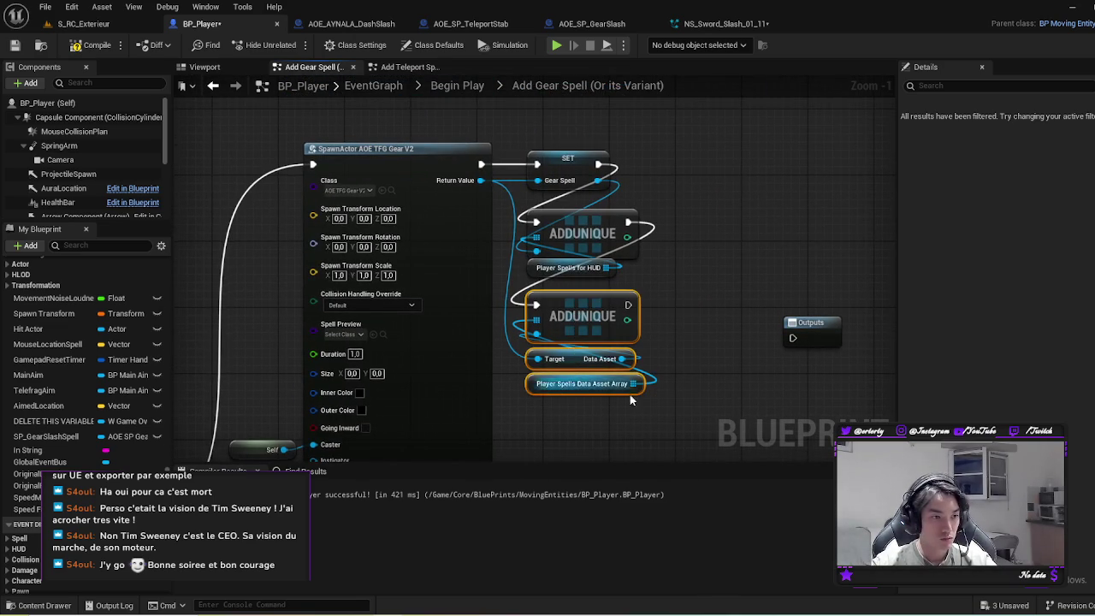
Step: Paste the data-asset ADDUNIQUE, wire SP Gear Slash Spell and Gear Spell into it, and chain both ADDUNIQUEs
{"action": "mouse_move", "coordinate": [674, 423]}
{"action": "left_mouse_down"}
{"action": "mouse_move", "coordinate": [609, 340]}
{"action": "mouse_move", "coordinate": [597, 90]}
{"action": "left_mouse_up"}
{"action": "key", "text": "ctrl+v"}
{"action": "left_click_drag", "start_coordinate": [575, 299], "coordinate": [538, 303]}
{"action": "left_click_drag", "start_coordinate": [427, 180], "coordinate": [482, 362]}
{"action": "mouse_move", "coordinate": [563, 180]}
{"action": "left_mouse_down"}
{"action": "mouse_move", "coordinate": [492, 304]}
{"action": "mouse_move", "coordinate": [482, 358]}
{"action": "left_mouse_up"}
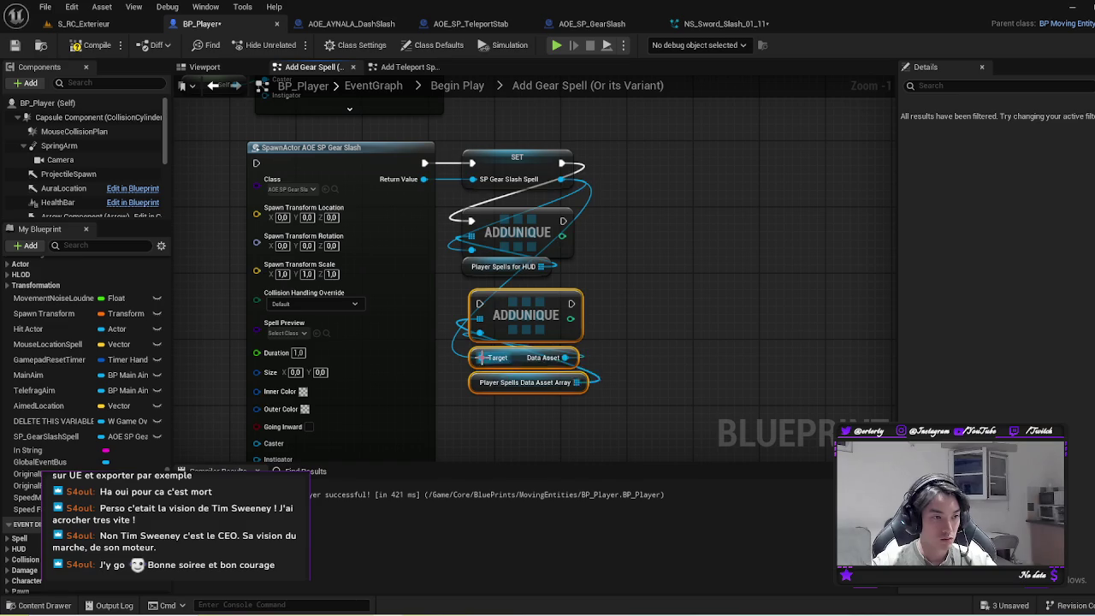
{"action": "left_click_drag", "start_coordinate": [567, 220], "coordinate": [486, 305]}
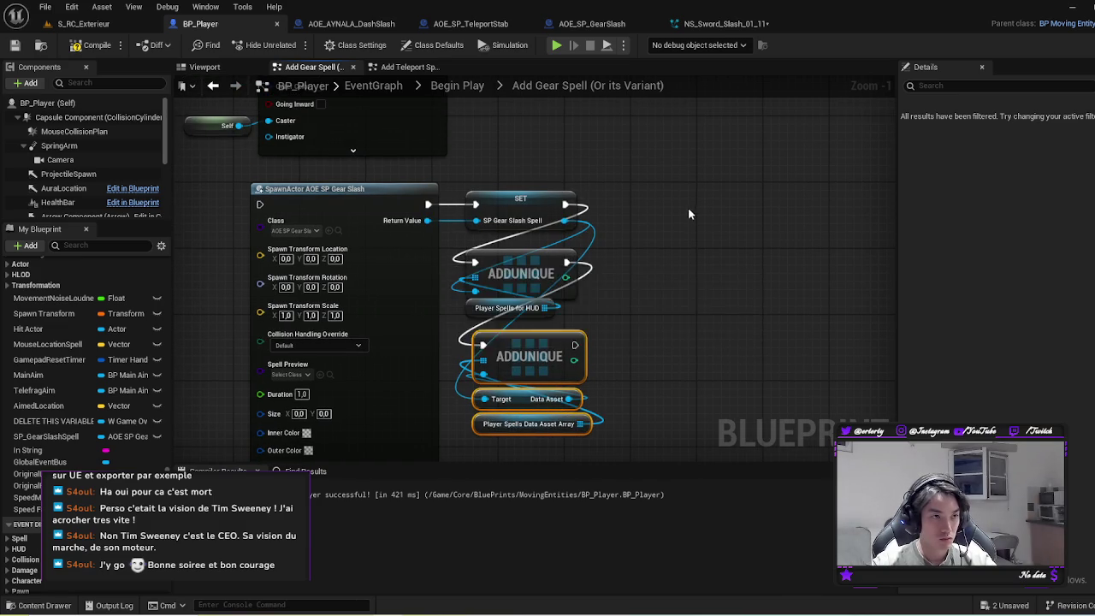
{"action": "left_click_drag", "start_coordinate": [688, 208], "coordinate": [662, 331]}
{"action": "mouse_move", "coordinate": [525, 210]}
{"action": "left_mouse_down"}
{"action": "mouse_move", "coordinate": [585, 282]}
{"action": "mouse_move", "coordinate": [467, 377]}
{"action": "mouse_move", "coordinate": [465, 363]}
{"action": "left_mouse_up"}
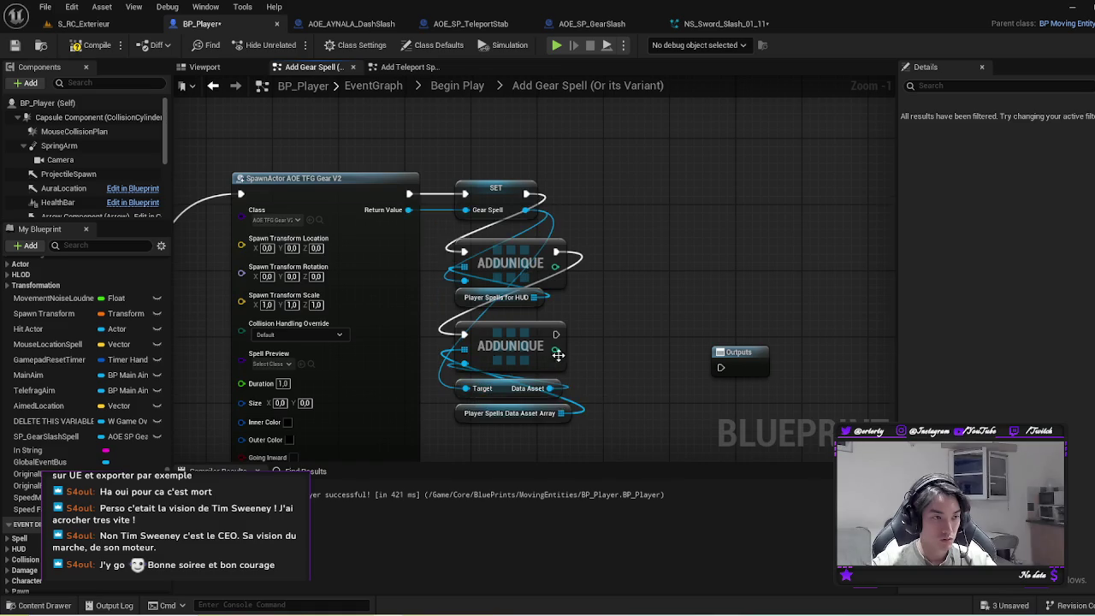
Step: Run the Gear Slash spawn from the Sequence's Then 1 output
{"action": "scroll", "coordinate": [617, 402], "scroll_direction": "down", "scroll_amount": 1}
{"action": "left_click_drag", "start_coordinate": [617, 401], "coordinate": [587, 206]}
{"action": "mouse_move", "coordinate": [135, 160]}
{"action": "left_mouse_down"}
{"action": "mouse_move", "coordinate": [225, 282]}
{"action": "mouse_move", "coordinate": [273, 215]}
{"action": "mouse_move", "coordinate": [355, 217]}
{"action": "left_mouse_up"}
{"action": "left_click_drag", "start_coordinate": [423, 214], "coordinate": [419, 207]}
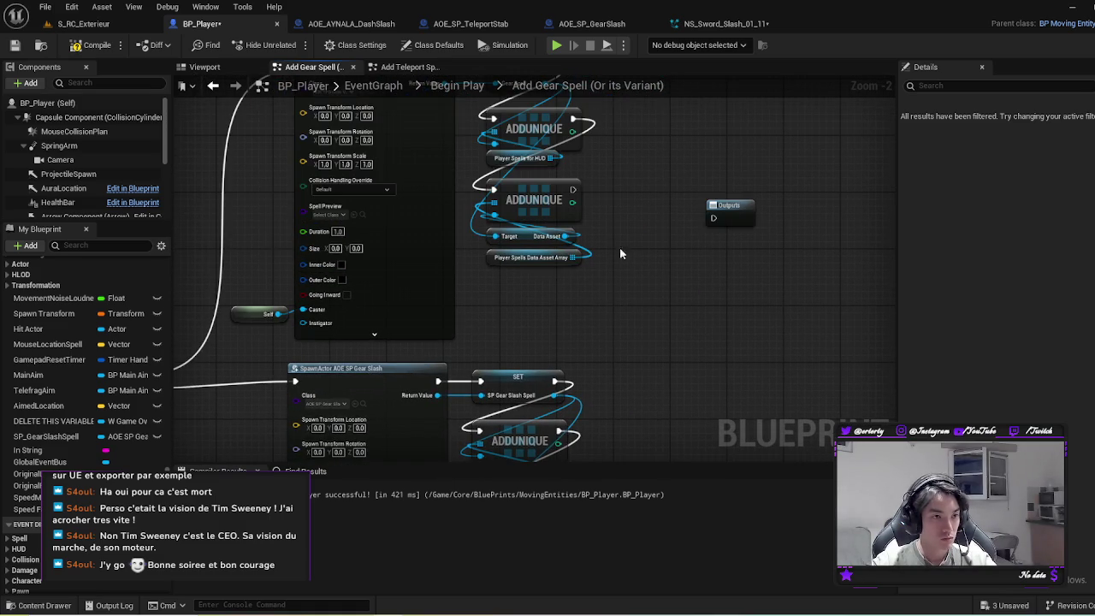
{"action": "scroll", "coordinate": [685, 384], "scroll_direction": "down", "scroll_amount": 3}
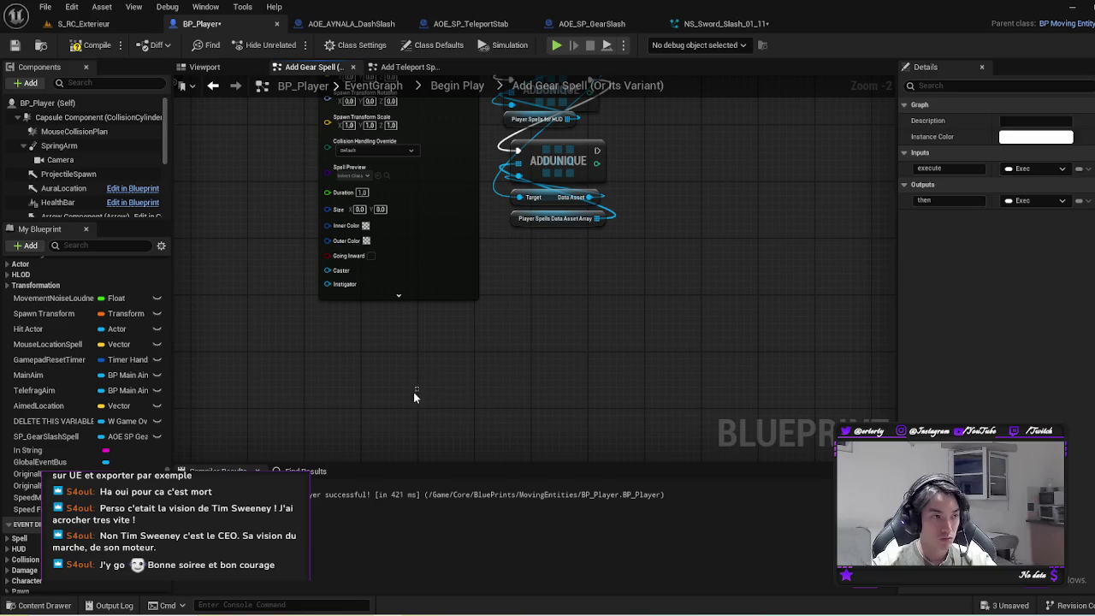
Step: Remove an extra ADDUNIQUE, connect Sequence Then 3 to Outputs, and compile BP_Player
{"action": "key", "text": "ctrl+v"}
{"action": "left_click_drag", "start_coordinate": [359, 373], "coordinate": [551, 374]}
{"action": "key", "text": "Delete"}
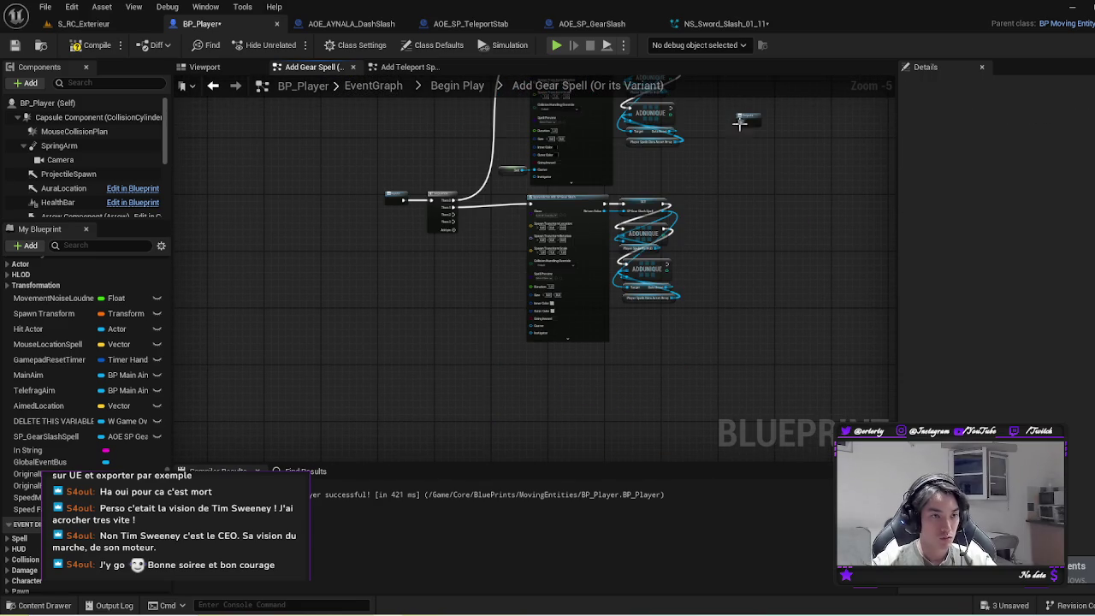
{"action": "left_click_drag", "start_coordinate": [744, 120], "coordinate": [432, 338]}
{"action": "scroll", "coordinate": [432, 339], "scroll_direction": "up", "scroll_amount": 5}
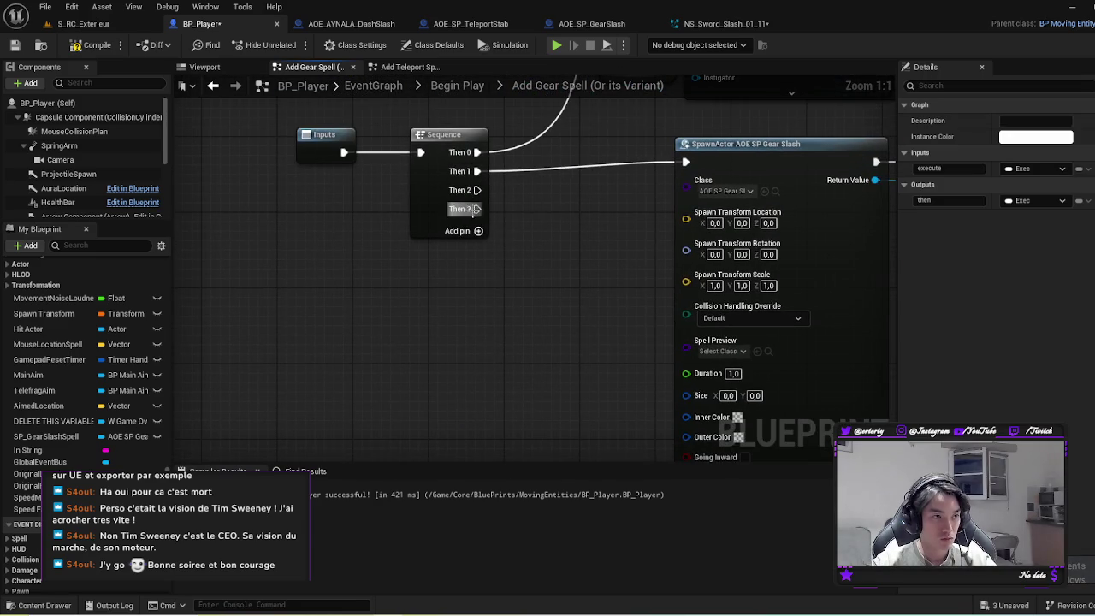
{"action": "mouse_move", "coordinate": [477, 210]}
{"action": "left_mouse_down"}
{"action": "mouse_move", "coordinate": [393, 409]}
{"action": "mouse_move", "coordinate": [403, 438]}
{"action": "mouse_move", "coordinate": [403, 411]}
{"action": "mouse_move", "coordinate": [462, 394]}
{"action": "mouse_move", "coordinate": [610, 417]}
{"action": "left_mouse_up"}
{"action": "scroll", "coordinate": [438, 366], "scroll_direction": "down", "scroll_amount": 4}
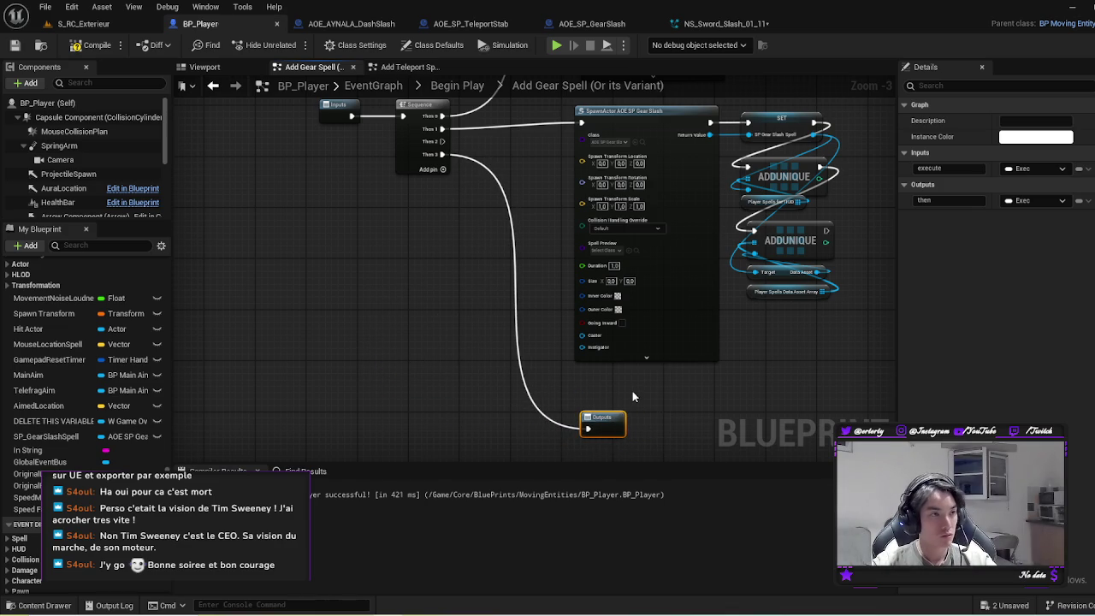
{"action": "left_click", "coordinate": [97, 45]}
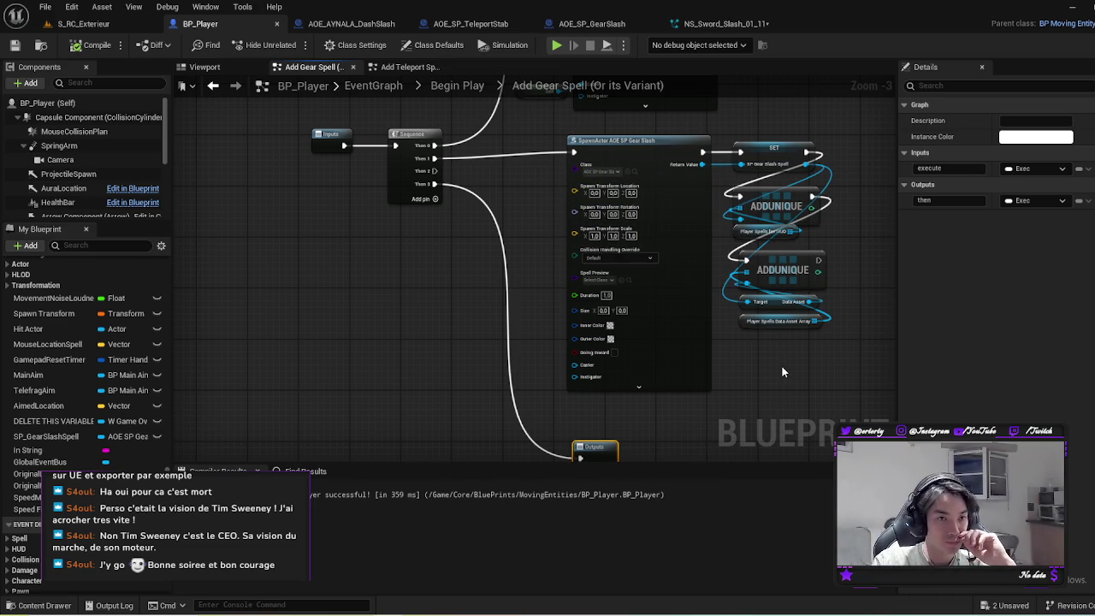
{"action": "left_click_drag", "start_coordinate": [781, 362], "coordinate": [643, 397]}
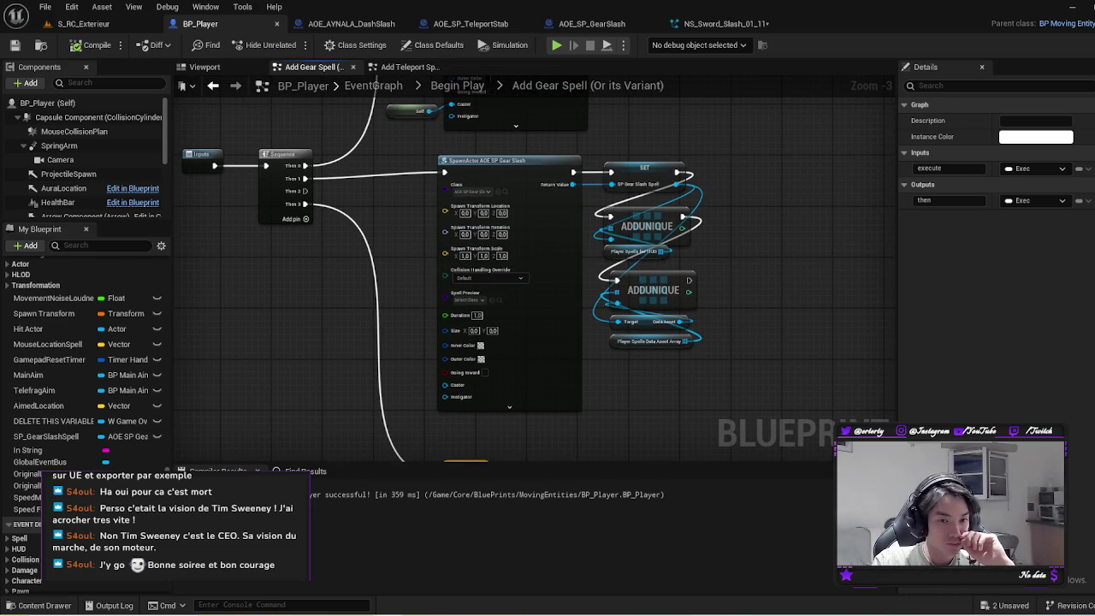
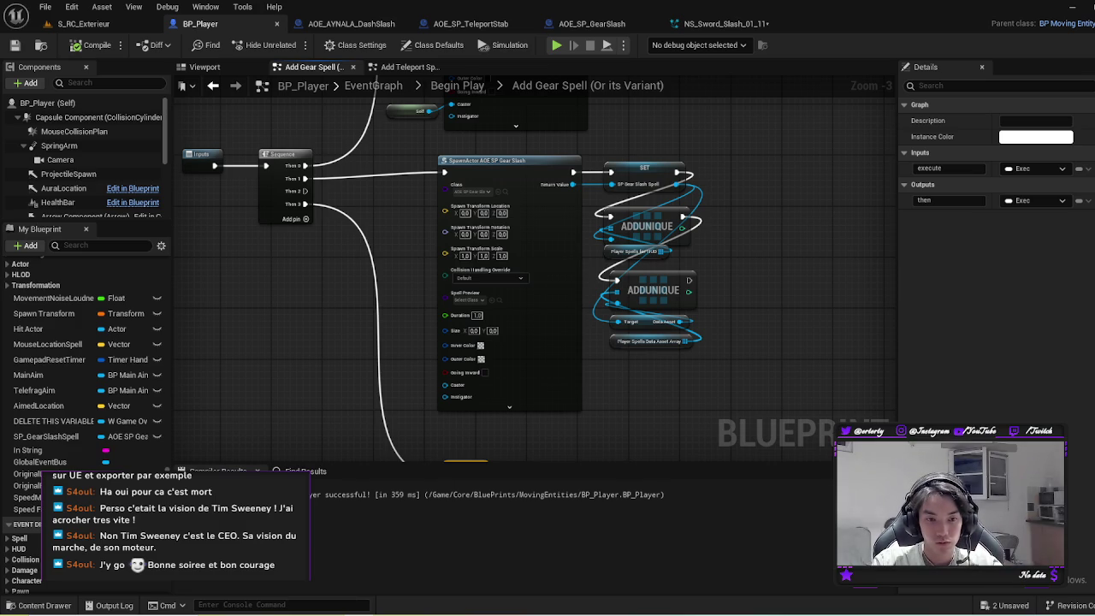
Step: Move the Self node beside SpawnActor AOE SP Gear Slash and wire it into Caster with a reroute
{"action": "scroll", "coordinate": [721, 274], "scroll_direction": "down", "scroll_amount": 1}
{"action": "scroll", "coordinate": [583, 356], "scroll_direction": "down", "scroll_amount": 1}
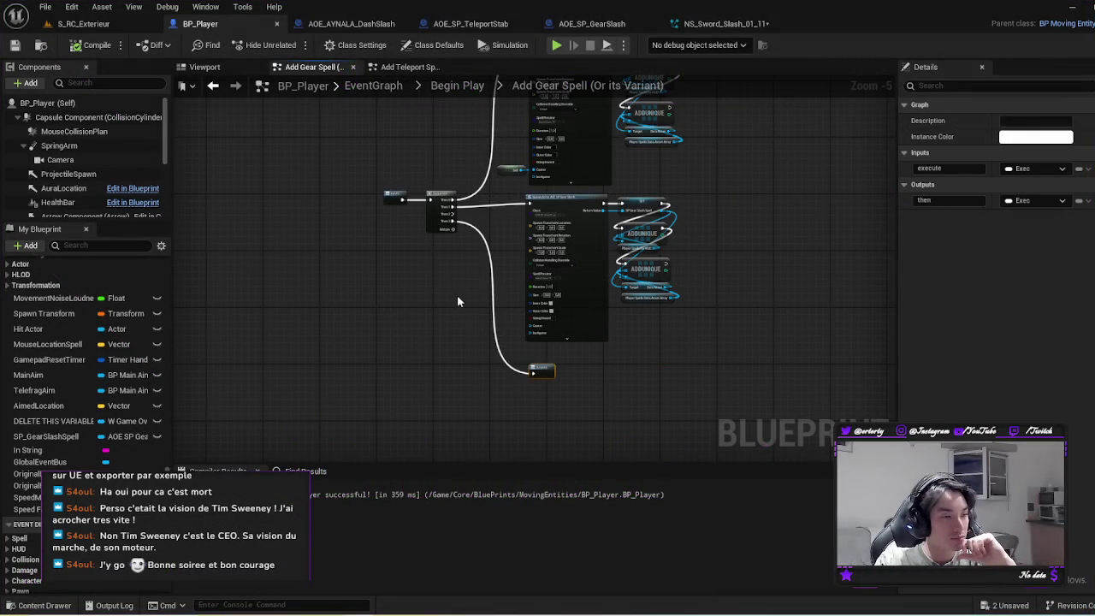
{"action": "scroll", "coordinate": [646, 338], "scroll_direction": "up", "scroll_amount": 5}
{"action": "scroll", "coordinate": [624, 357], "scroll_direction": "down", "scroll_amount": 1}
{"action": "mouse_move", "coordinate": [454, 293]}
{"action": "left_mouse_down"}
{"action": "mouse_move", "coordinate": [367, 241]}
{"action": "mouse_move", "coordinate": [420, 198]}
{"action": "mouse_move", "coordinate": [399, 218]}
{"action": "left_mouse_up"}
{"action": "left_click", "coordinate": [407, 176]}
{"action": "mouse_move", "coordinate": [418, 172]}
{"action": "left_mouse_down"}
{"action": "mouse_move", "coordinate": [513, 382]}
{"action": "mouse_move", "coordinate": [550, 358]}
{"action": "left_mouse_up"}
{"action": "mouse_move", "coordinate": [495, 436]}
{"action": "left_mouse_down"}
{"action": "mouse_move", "coordinate": [538, 367]}
{"action": "mouse_move", "coordinate": [489, 409]}
{"action": "mouse_move", "coordinate": [548, 440]}
{"action": "left_mouse_up"}
{"action": "double_click", "coordinate": [522, 364]}
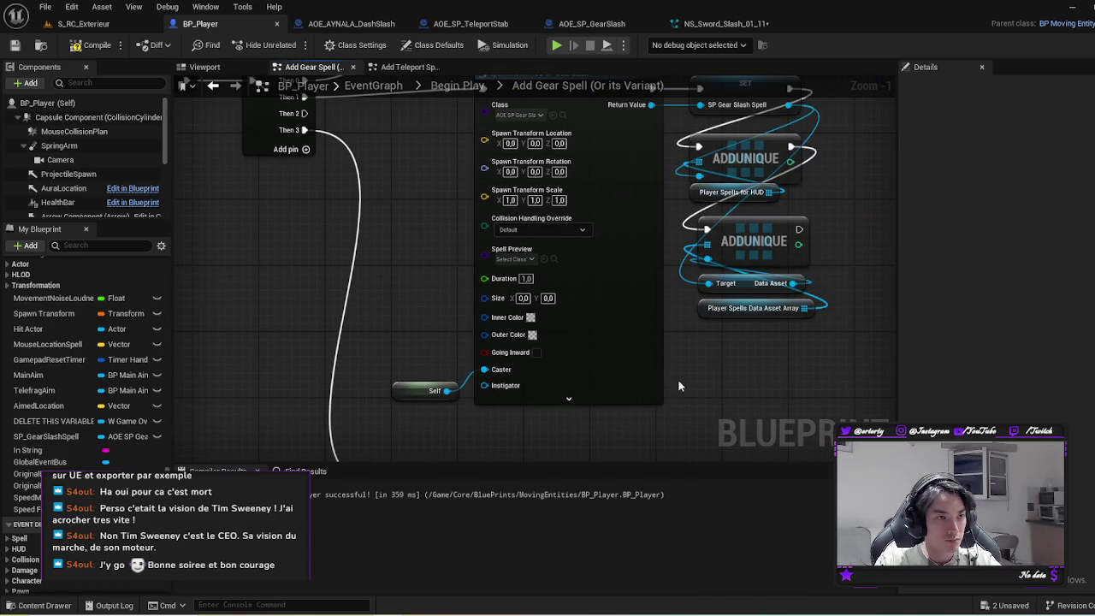
Step: Reopen the Add Gear Spell (Or its Variant) graph and select the SP_GearSlashSpell variable
{"action": "scroll", "coordinate": [716, 377], "scroll_direction": "down", "scroll_amount": 11}
{"action": "scroll", "coordinate": [751, 261], "scroll_direction": "up", "scroll_amount": 4}
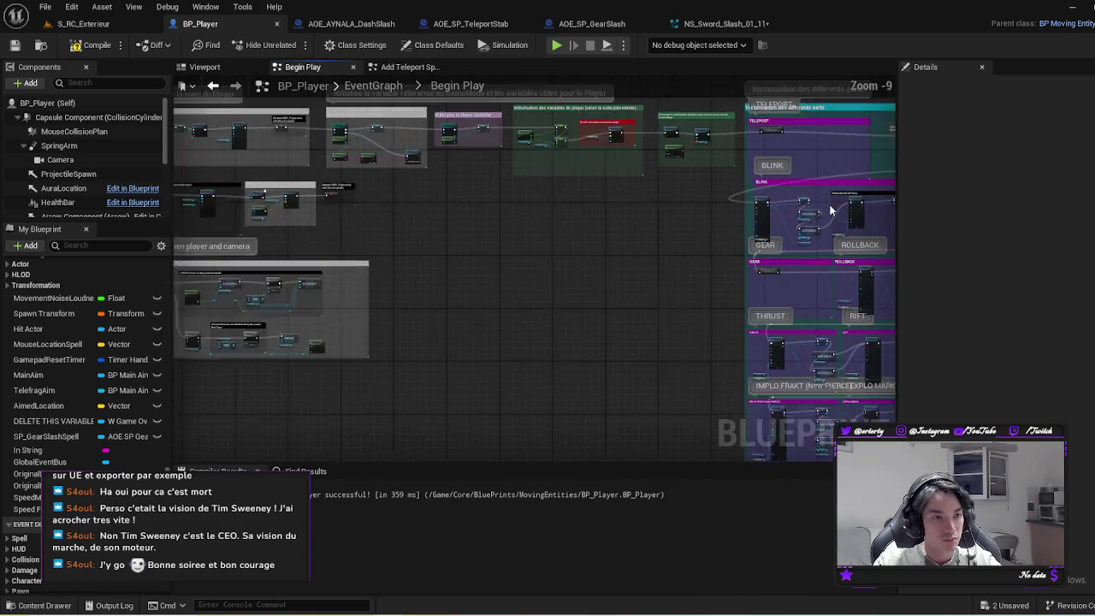
{"action": "scroll", "coordinate": [769, 302], "scroll_direction": "up", "scroll_amount": 3}
{"action": "double_click", "coordinate": [621, 327]}
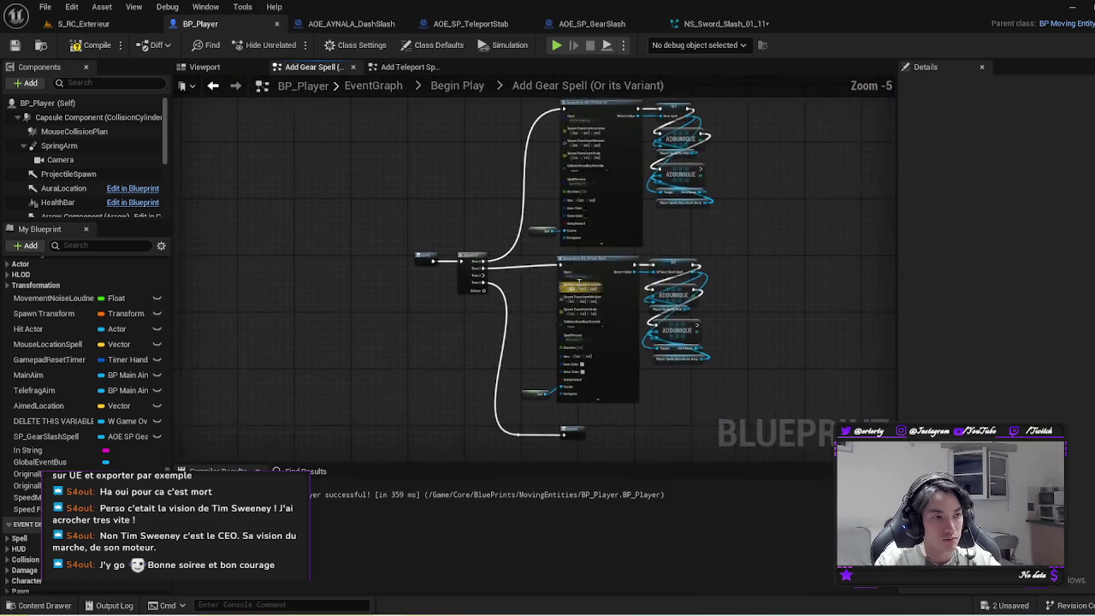
{"action": "scroll", "coordinate": [605, 275], "scroll_direction": "up", "scroll_amount": 3}
{"action": "scroll", "coordinate": [48, 394], "scroll_direction": "down", "scroll_amount": 1}
{"action": "left_click", "coordinate": [48, 398]}
{"action": "scroll", "coordinate": [60, 410], "scroll_direction": "up", "scroll_amount": 5}
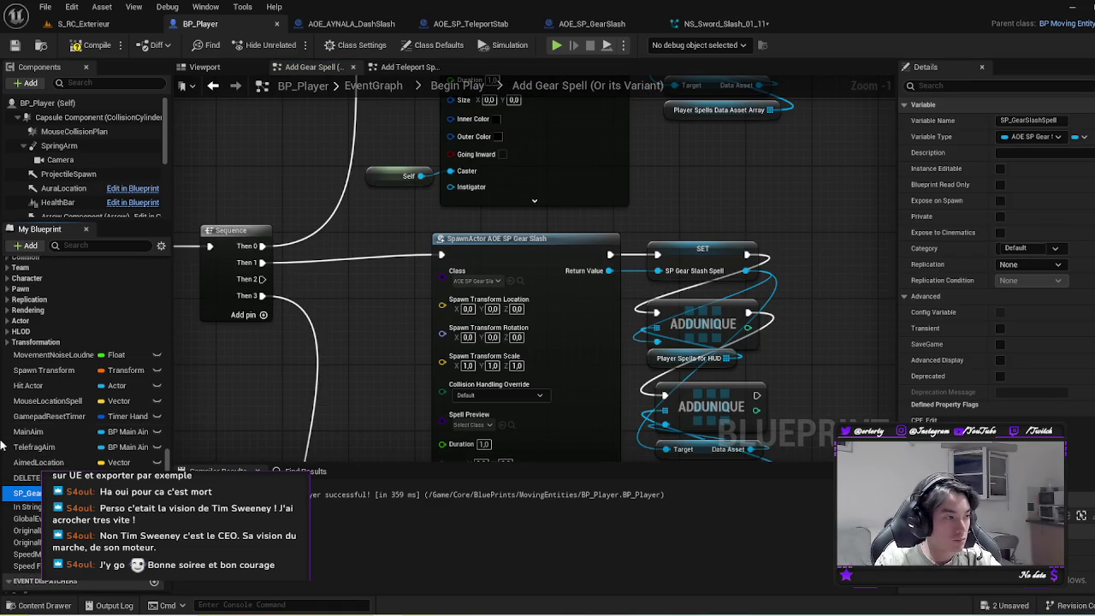
Step: Set SP_GearSlashSpell's category to Spells|SP|Gear Slash
{"action": "scroll", "coordinate": [79, 426], "scroll_direction": "up", "scroll_amount": 5}
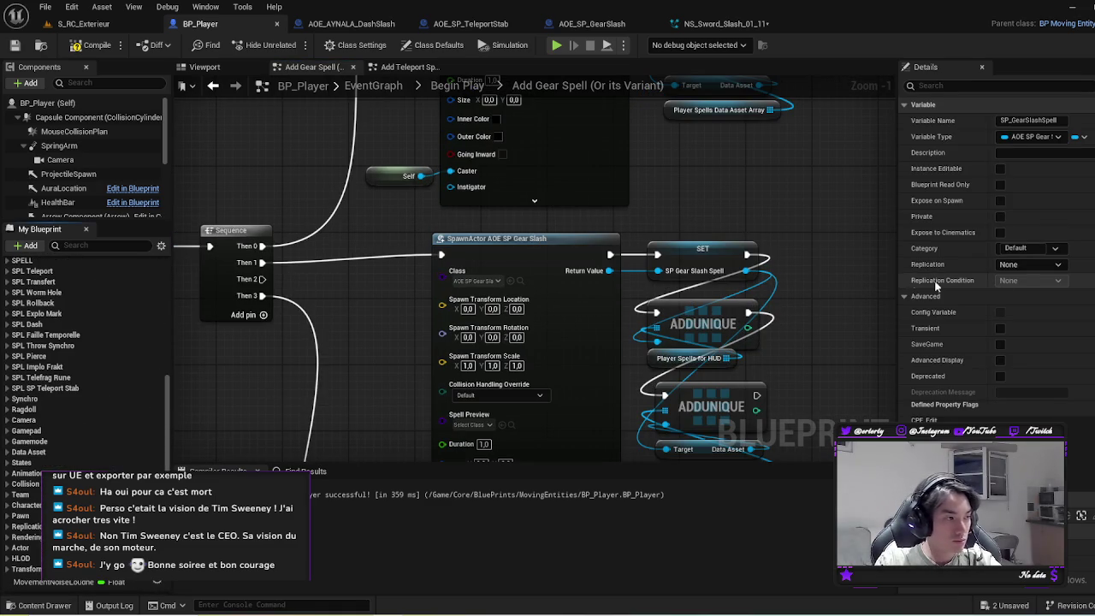
{"action": "left_click", "coordinate": [1030, 249]}
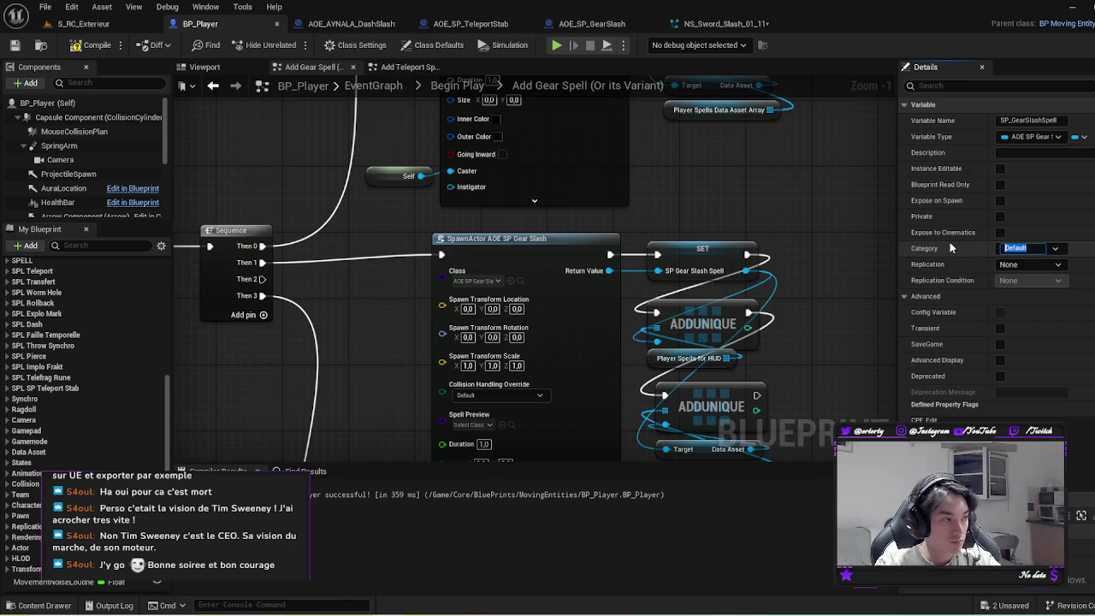
{"action": "type", "text": "S"}
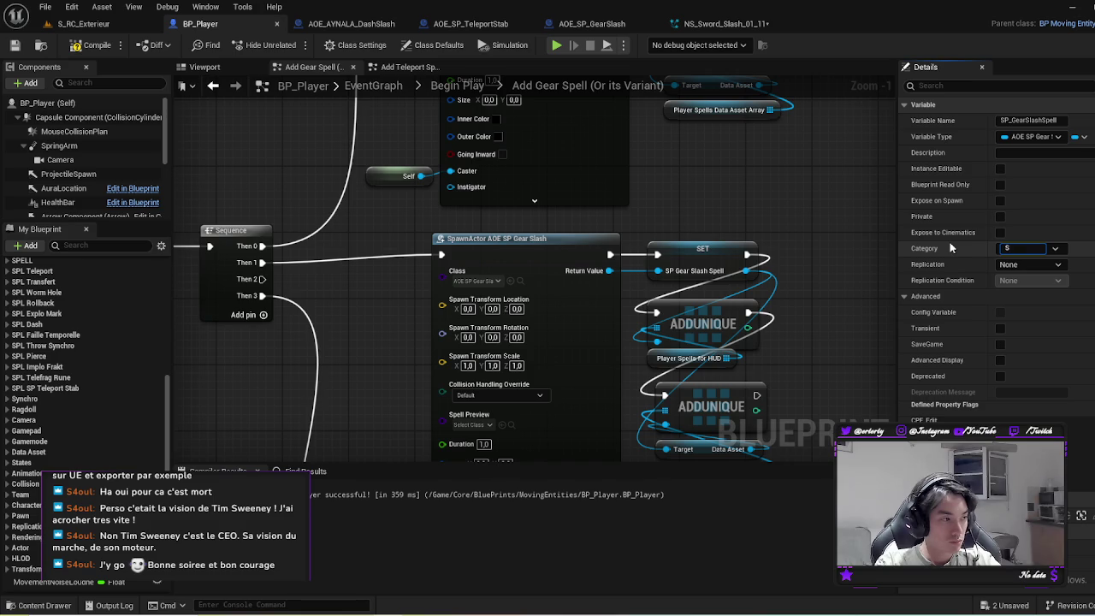
{"action": "type", "text": "PL"}
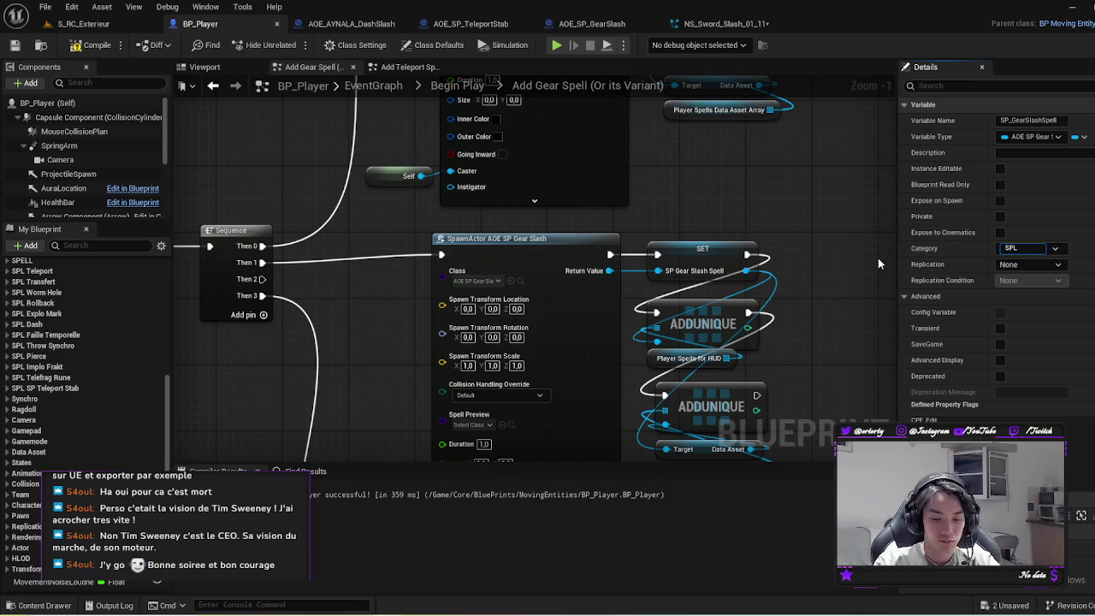
{"action": "key", "text": "BackSpace"}
{"action": "key", "text": "BackSpace"}
{"action": "key", "text": "BackSpace"}
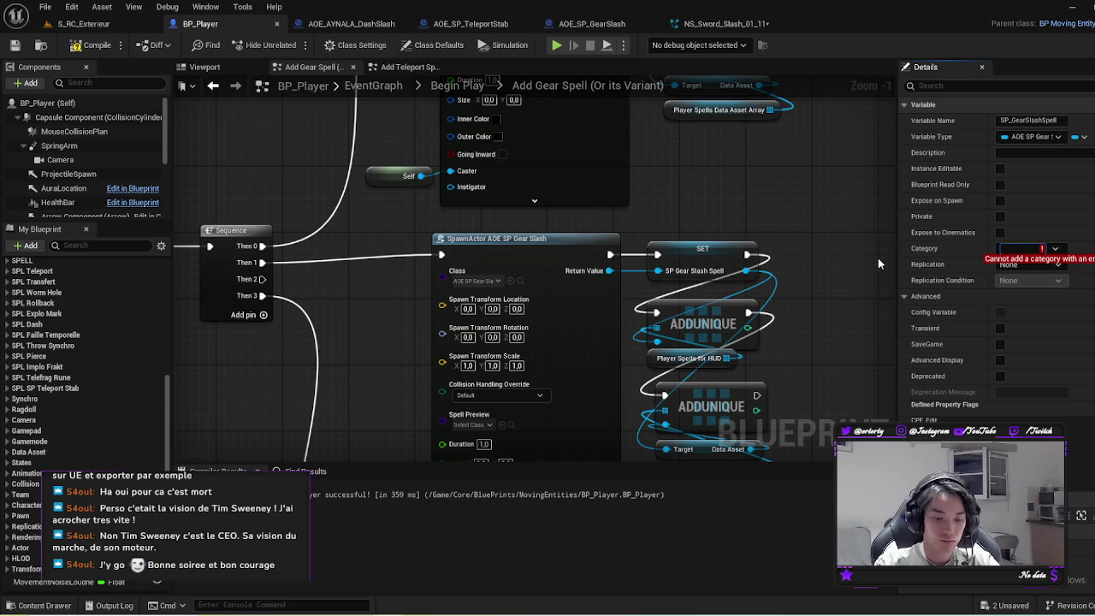
{"action": "type", "text": "SP"}
{"action": "key", "text": "BackSpace"}
{"action": "key", "text": "BackSpace"}
{"action": "type", "text": "Spells"}
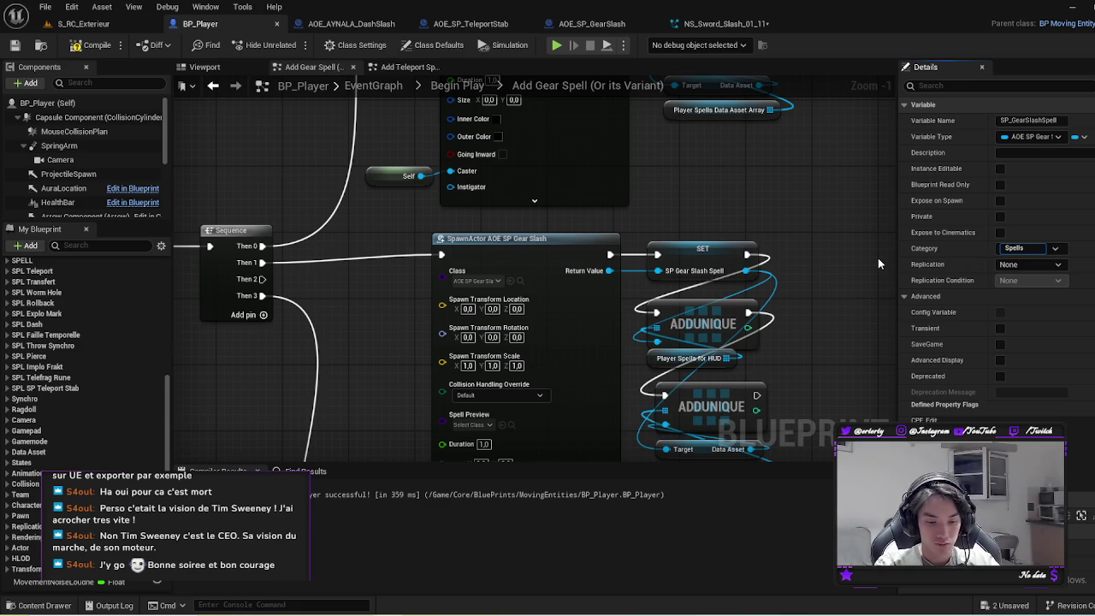
{"action": "type", "text": "|SP"}
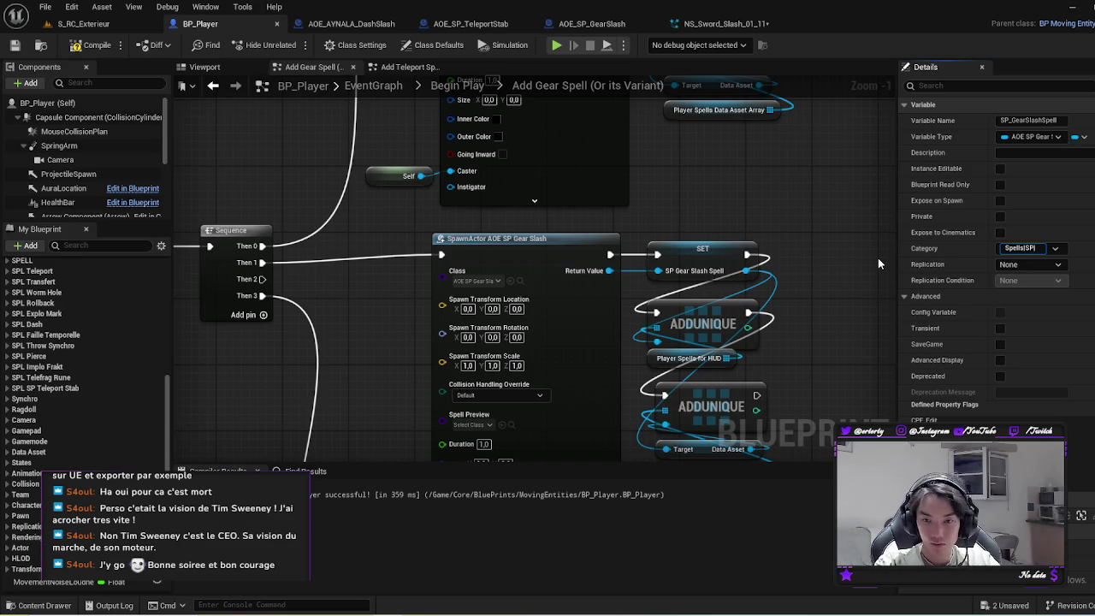
{"action": "type", "text": "Gear"}
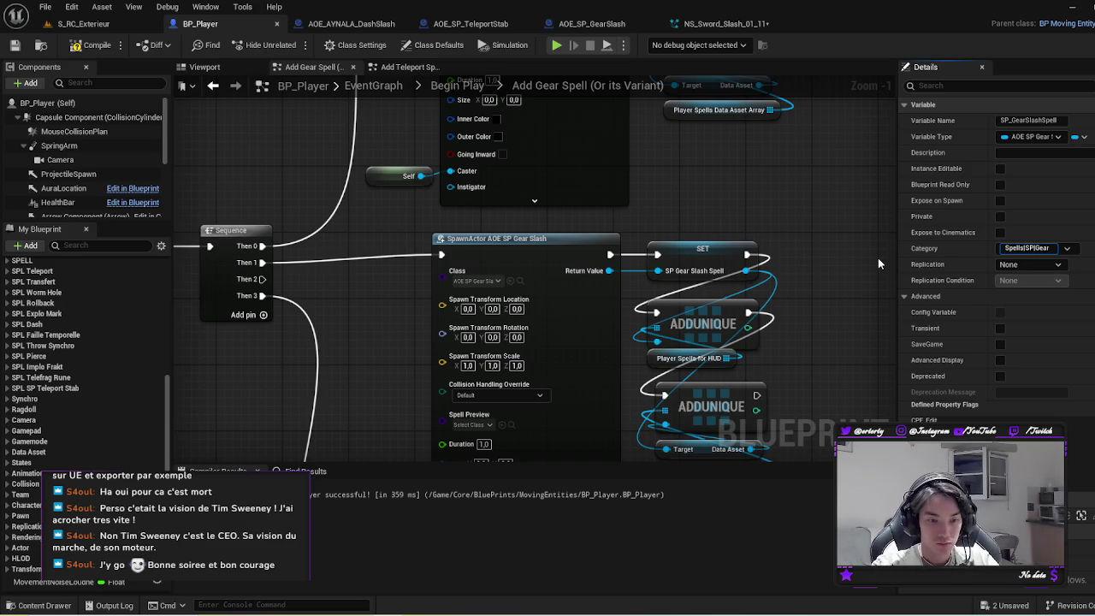
{"action": "type", "text": " Slash"}
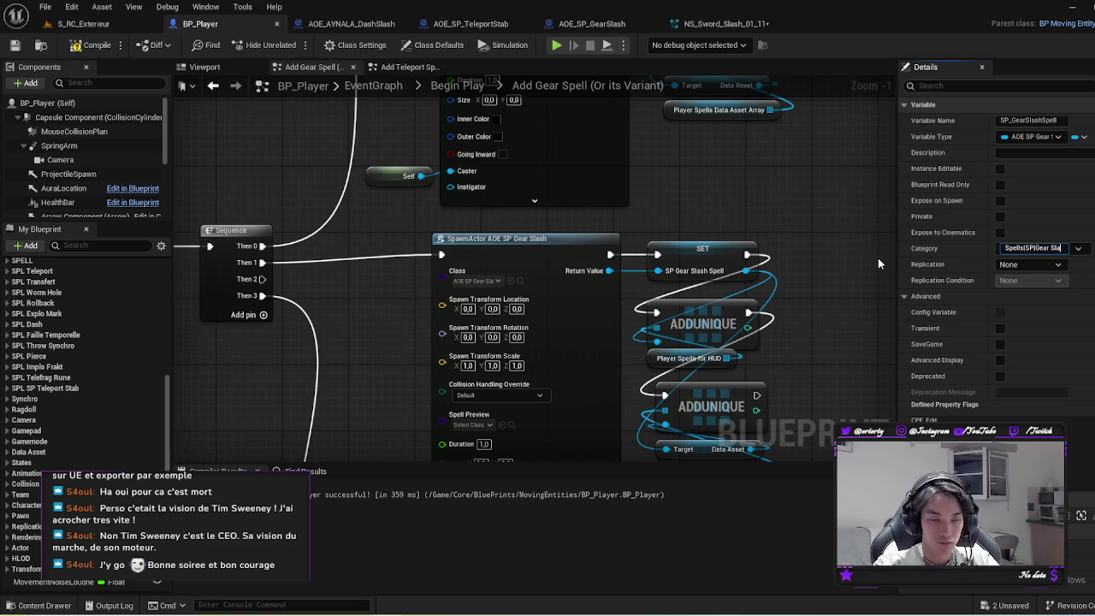
{"action": "key", "text": "Return"}
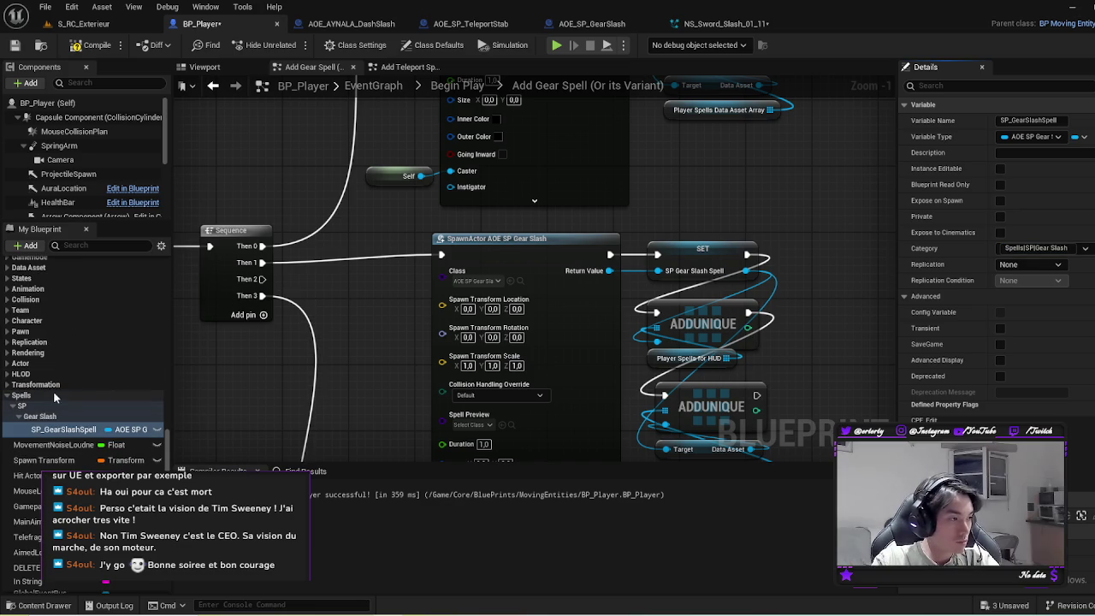
Step: Move the Spells category above Ragdoll and rename its top level to SPELL
{"action": "mouse_move", "coordinate": [34, 396]}
{"action": "left_mouse_down"}
{"action": "mouse_move", "coordinate": [43, 320]}
{"action": "mouse_move", "coordinate": [26, 411]}
{"action": "mouse_move", "coordinate": [36, 382]}
{"action": "mouse_move", "coordinate": [24, 307]}
{"action": "mouse_move", "coordinate": [28, 319]}
{"action": "left_mouse_up"}
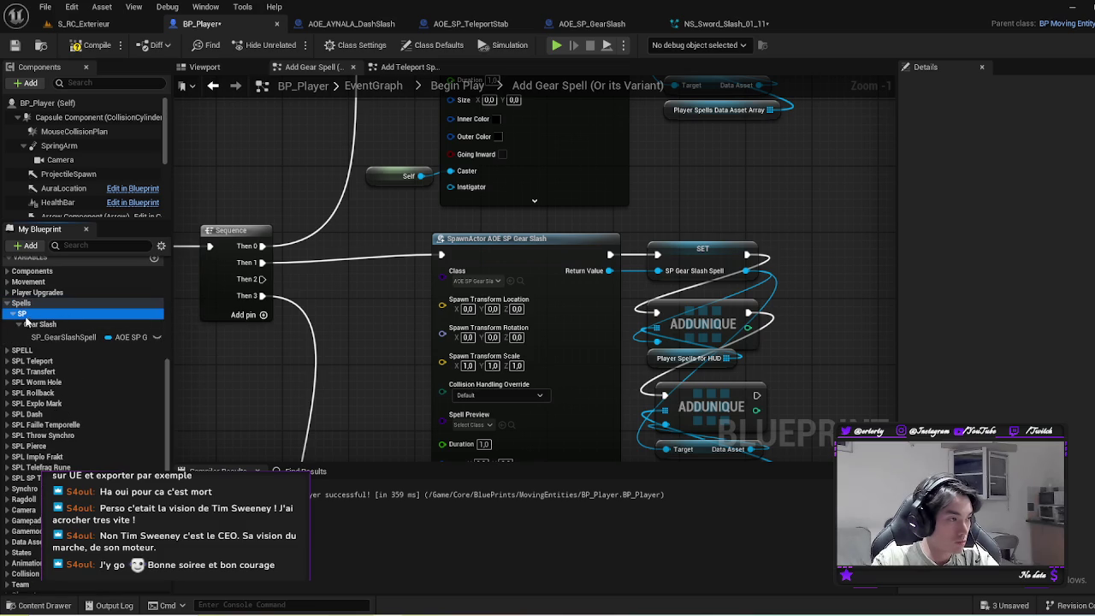
{"action": "left_click", "coordinate": [7, 351]}
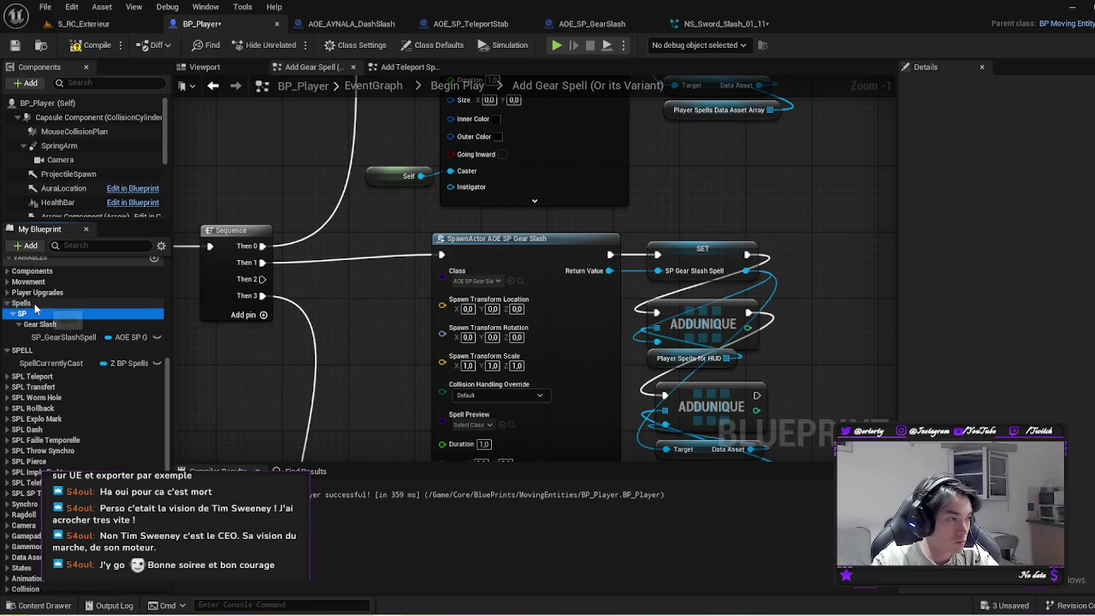
{"action": "left_click", "coordinate": [63, 337]}
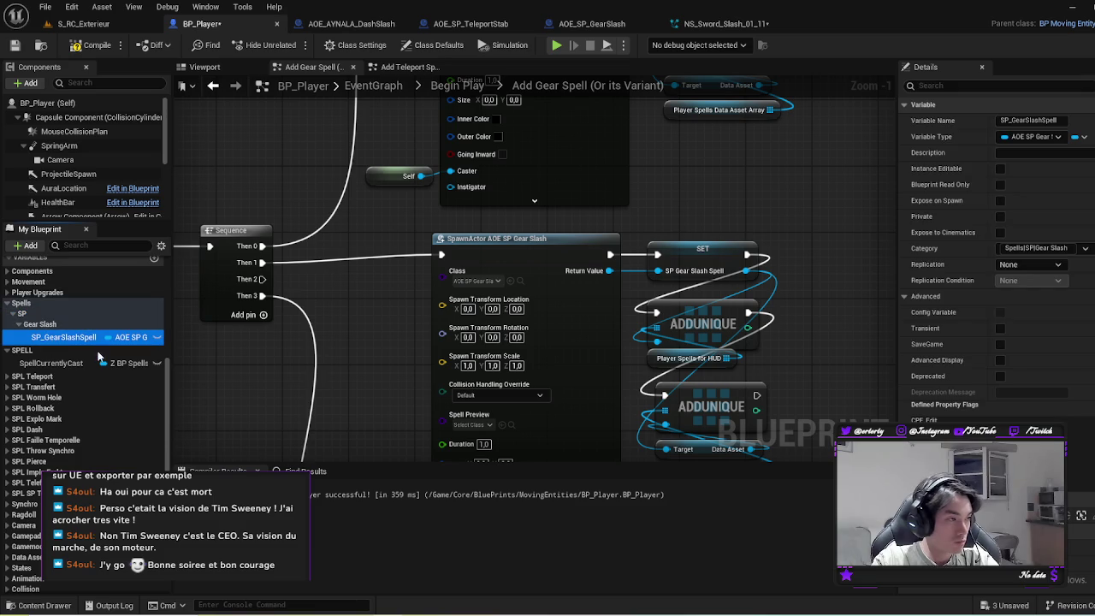
{"action": "double_click", "coordinate": [1018, 248]}
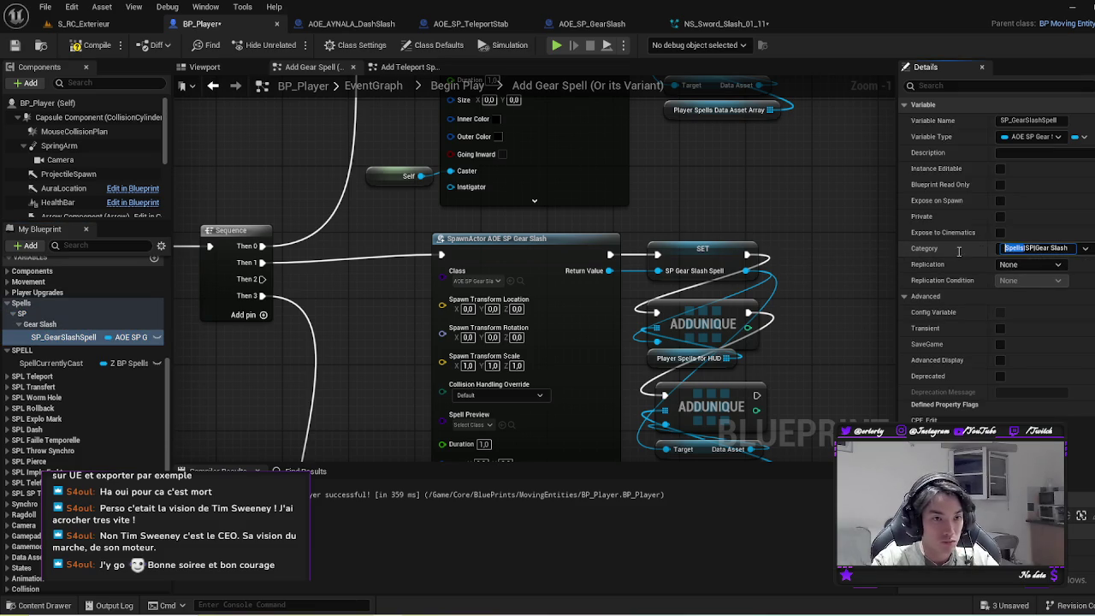
{"action": "type", "text": "SPELL"}
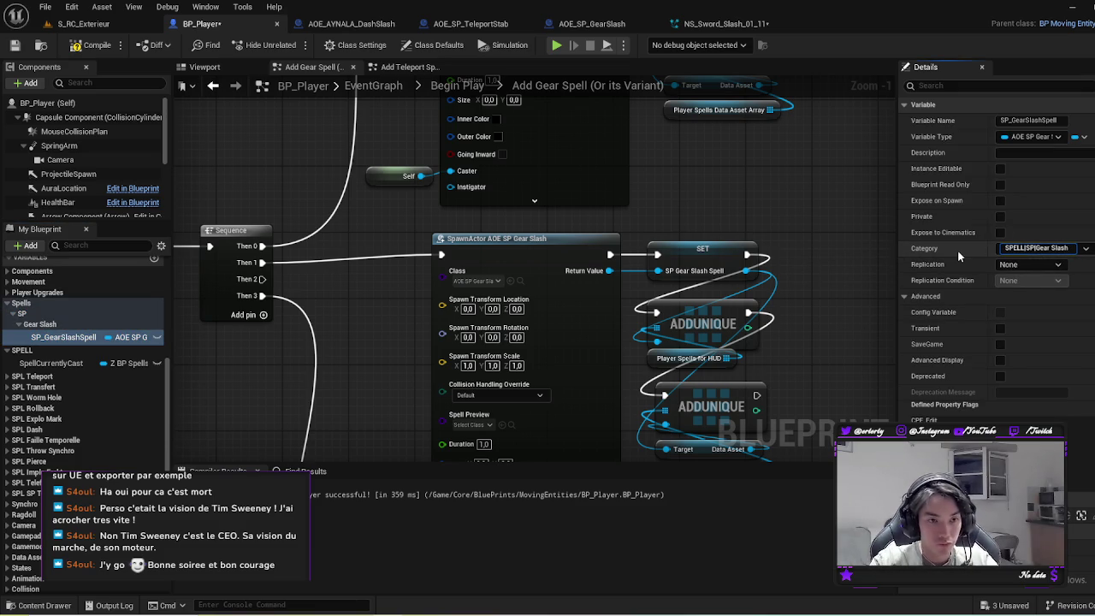
{"action": "key", "text": "Return"}
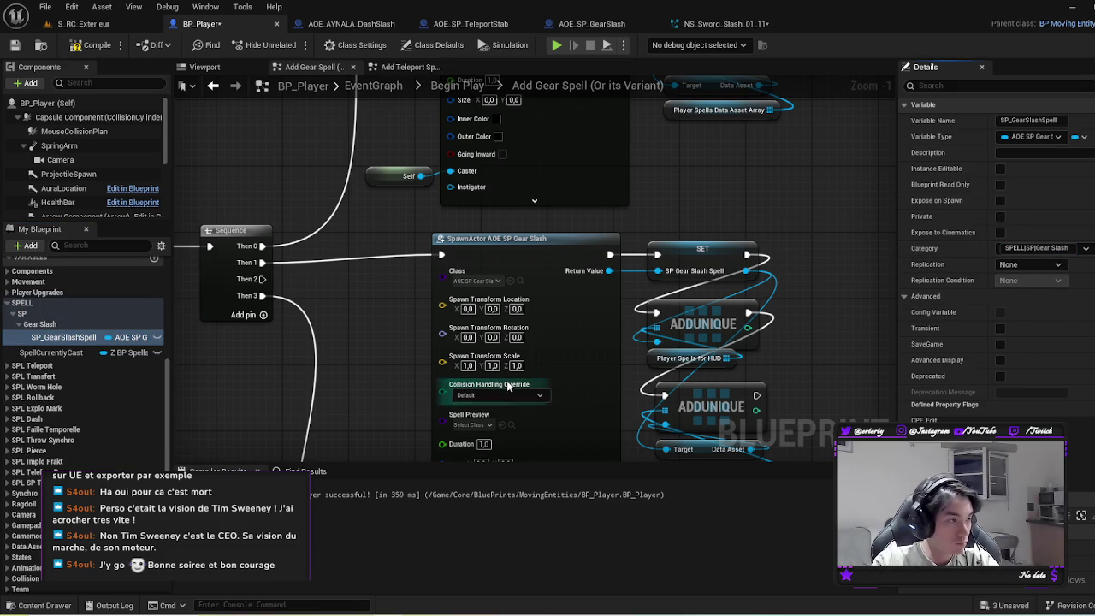
Step: Expand the SPL SP Teleport Stab category and move it higher in the variable list
{"action": "left_click", "coordinate": [73, 387]}
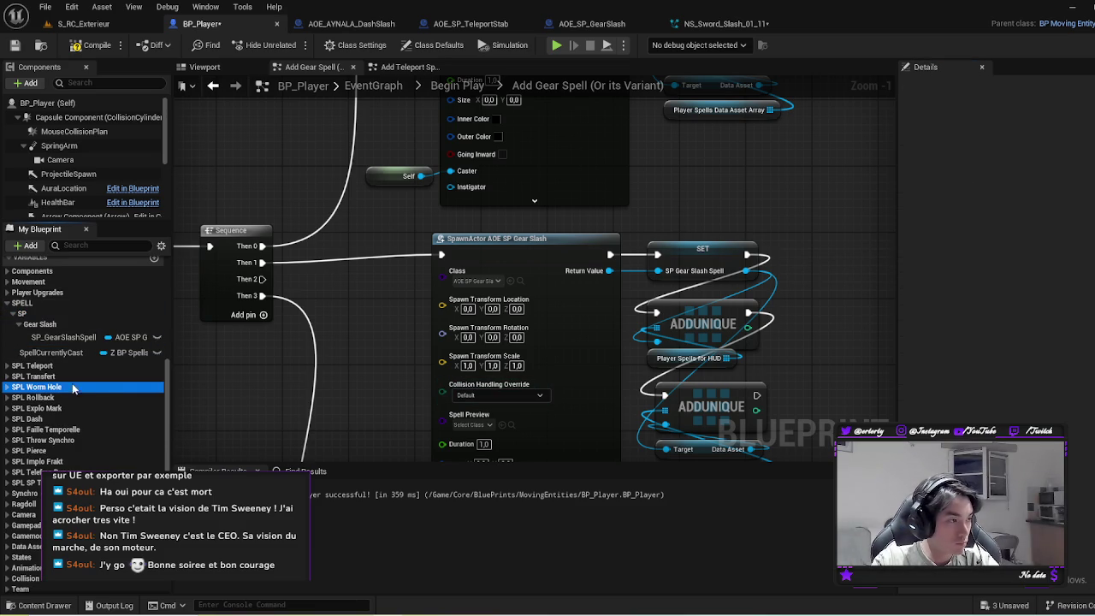
{"action": "left_click", "coordinate": [23, 314]}
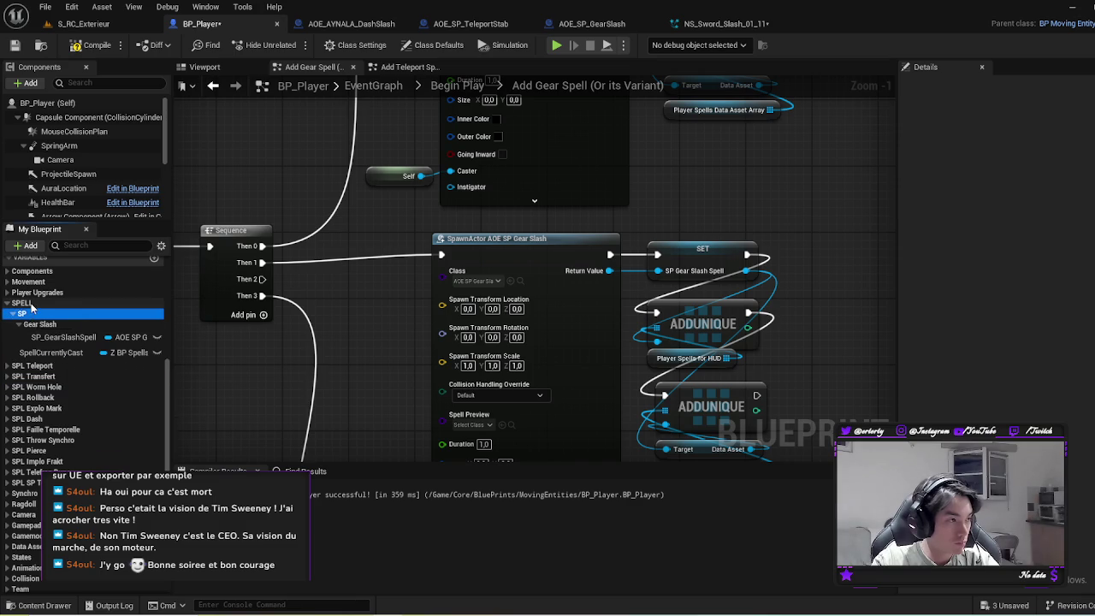
{"action": "left_click", "coordinate": [6, 483]}
{"action": "mouse_move", "coordinate": [40, 486]}
{"action": "left_mouse_down"}
{"action": "mouse_move", "coordinate": [48, 330]}
{"action": "mouse_move", "coordinate": [27, 318]}
{"action": "left_mouse_up"}
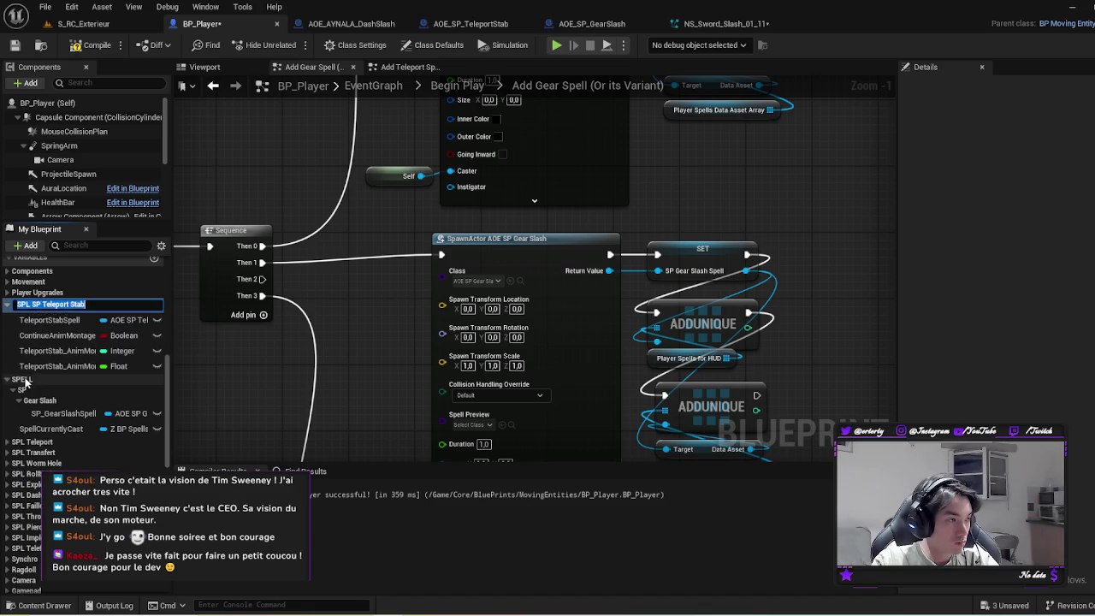
Step: Change TeleportStabSpell's category to SPELL|SP|Teleport Stab
{"action": "left_click", "coordinate": [59, 409]}
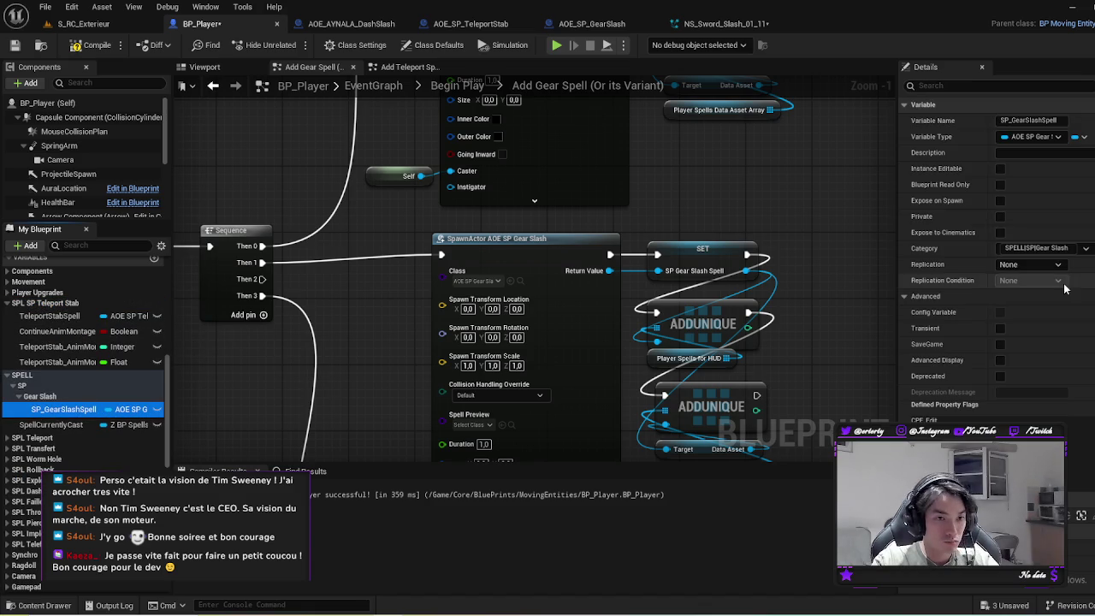
{"action": "left_click_drag", "start_coordinate": [1036, 248], "coordinate": [1003, 248]}
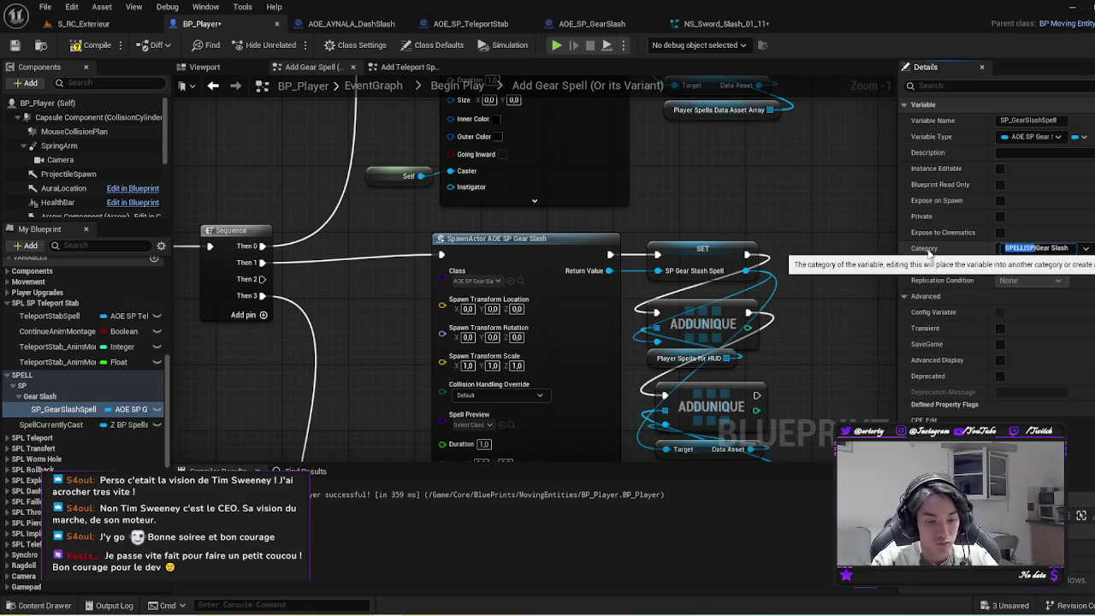
{"action": "left_click", "coordinate": [51, 315]}
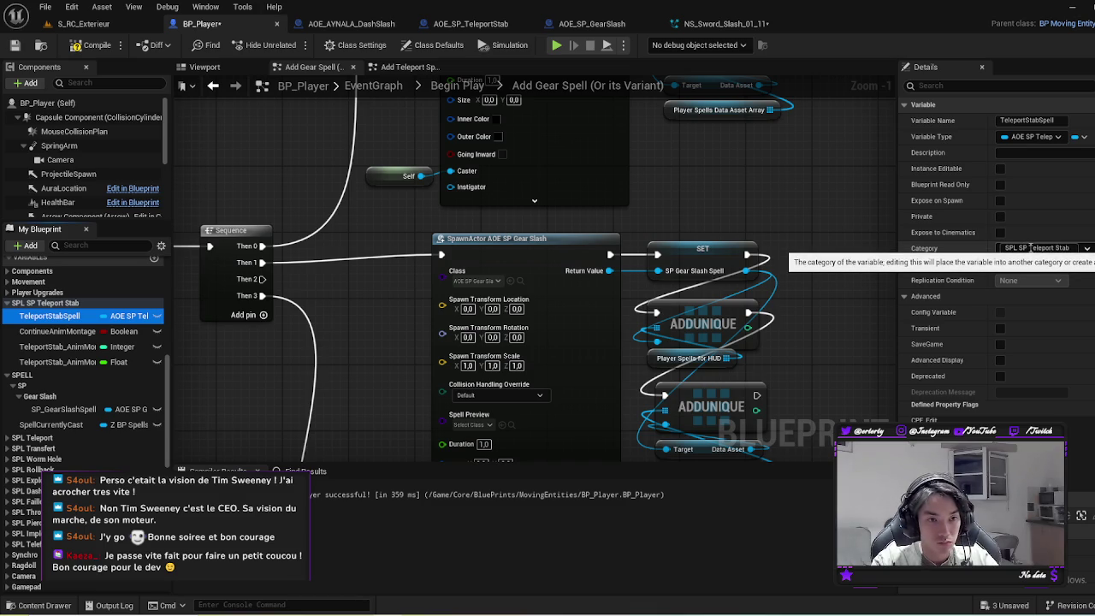
{"action": "left_click_drag", "start_coordinate": [1030, 248], "coordinate": [909, 243]}
{"action": "type", "text": "SPELL|SP"}
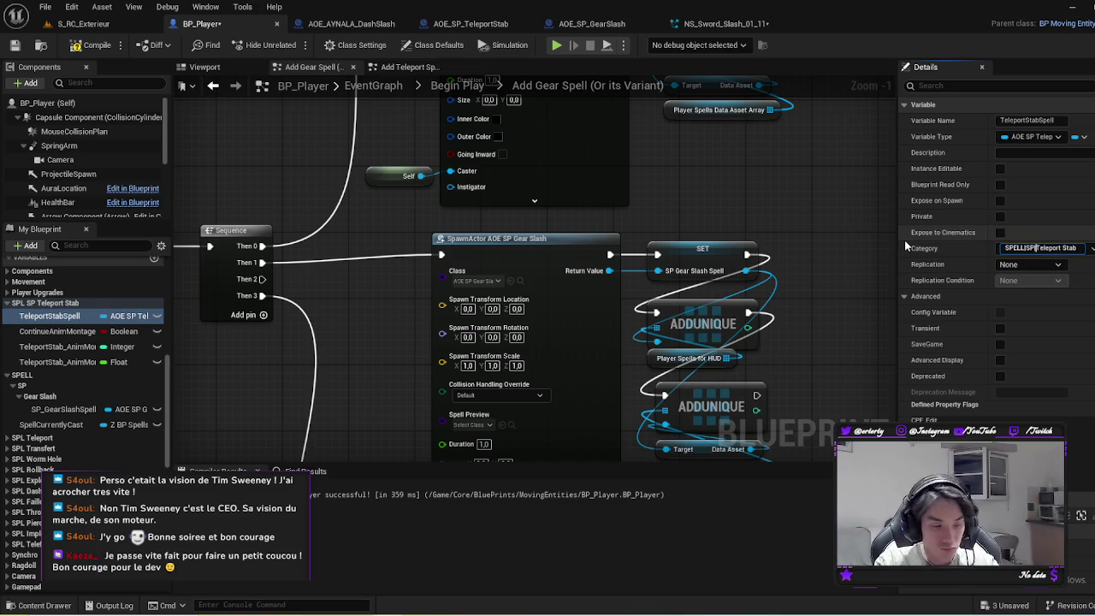
{"action": "type", "text": "|"}
{"action": "key", "text": "Return"}
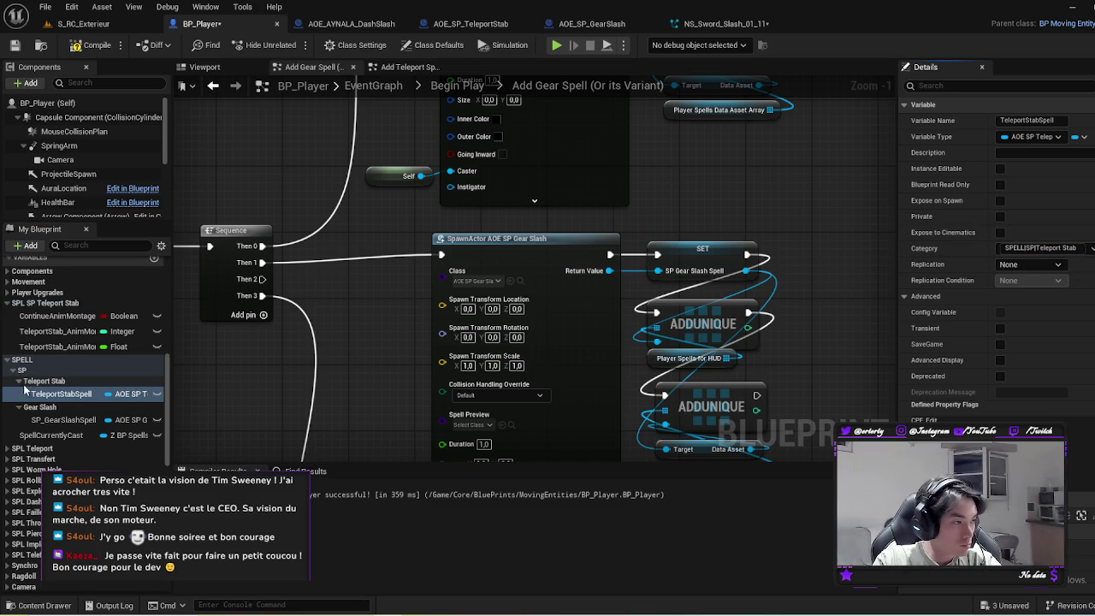
Step: Collapse the Teleport Stab and Gear Slash groups and move SpellCurrentlyCast into SP
{"action": "left_click", "coordinate": [18, 407]}
{"action": "left_click", "coordinate": [19, 380]}
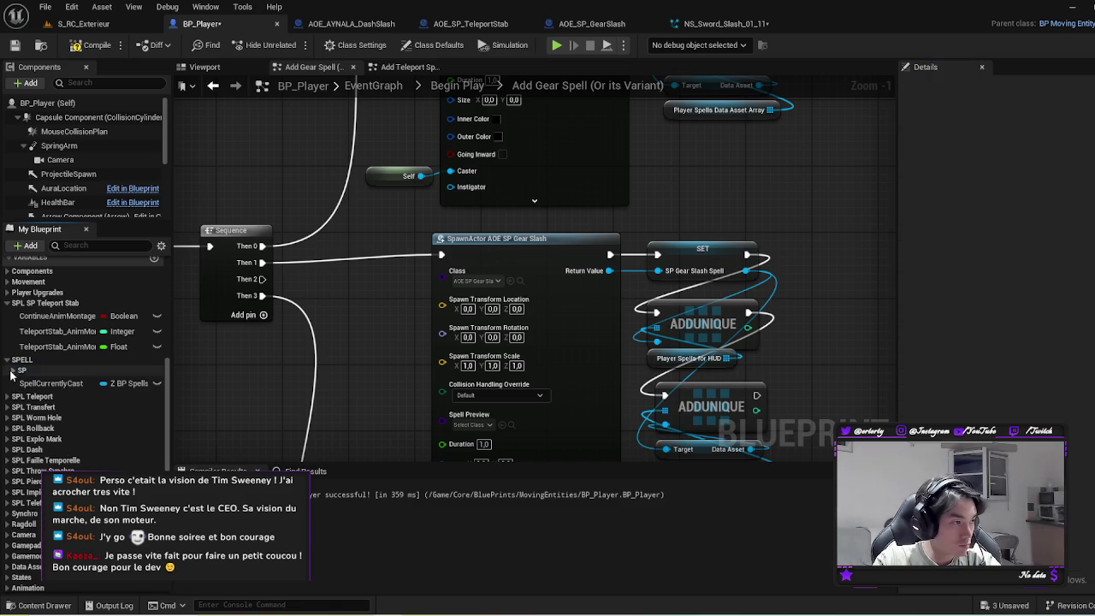
{"action": "left_click_drag", "start_coordinate": [36, 407], "coordinate": [15, 362]}
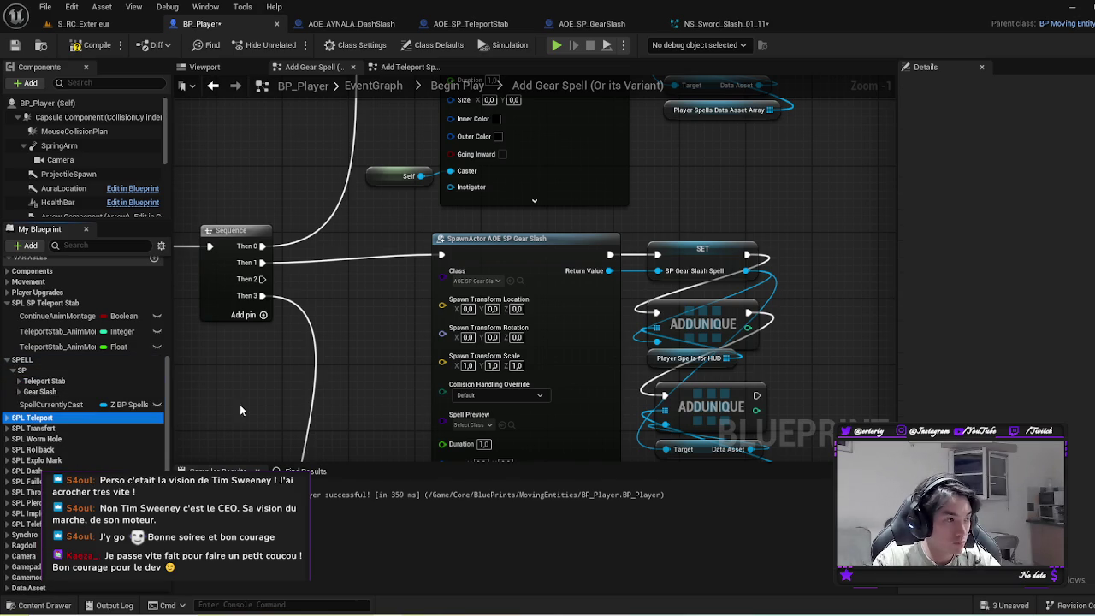
Step: Change TeleportSpell's category from SPL Teleport to SPELL|BASE|Teleport
{"action": "left_click", "coordinate": [8, 418]}
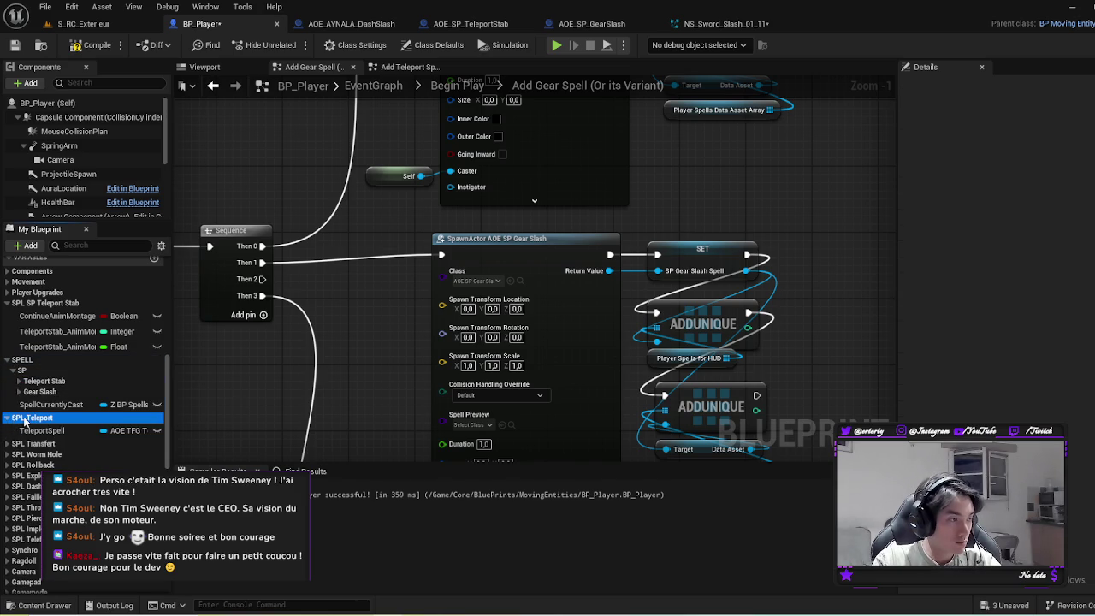
{"action": "left_click", "coordinate": [41, 430]}
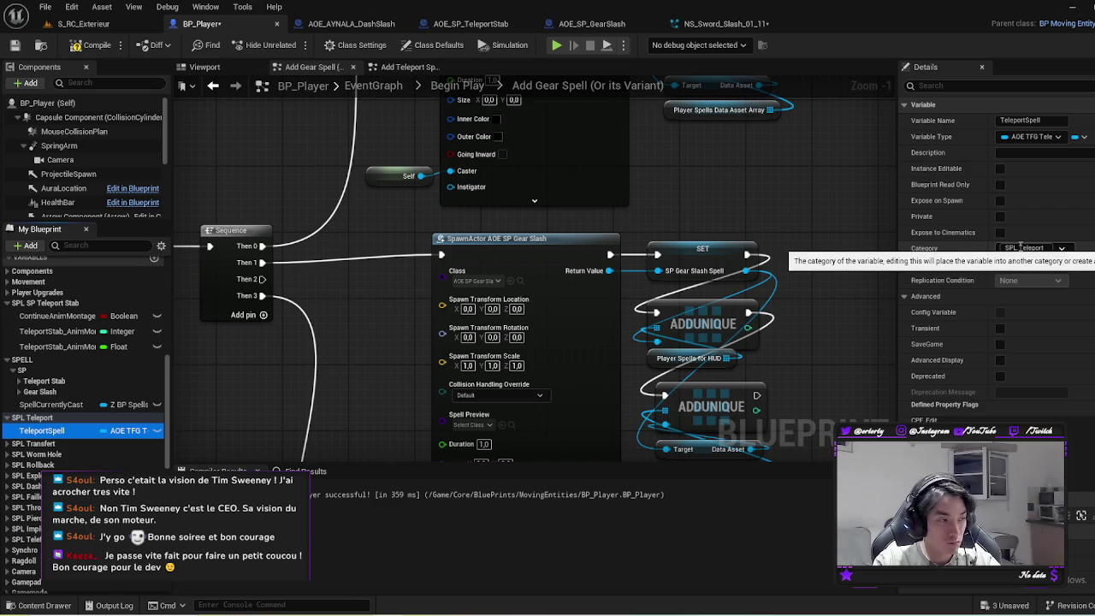
{"action": "left_click_drag", "start_coordinate": [1020, 247], "coordinate": [924, 248]}
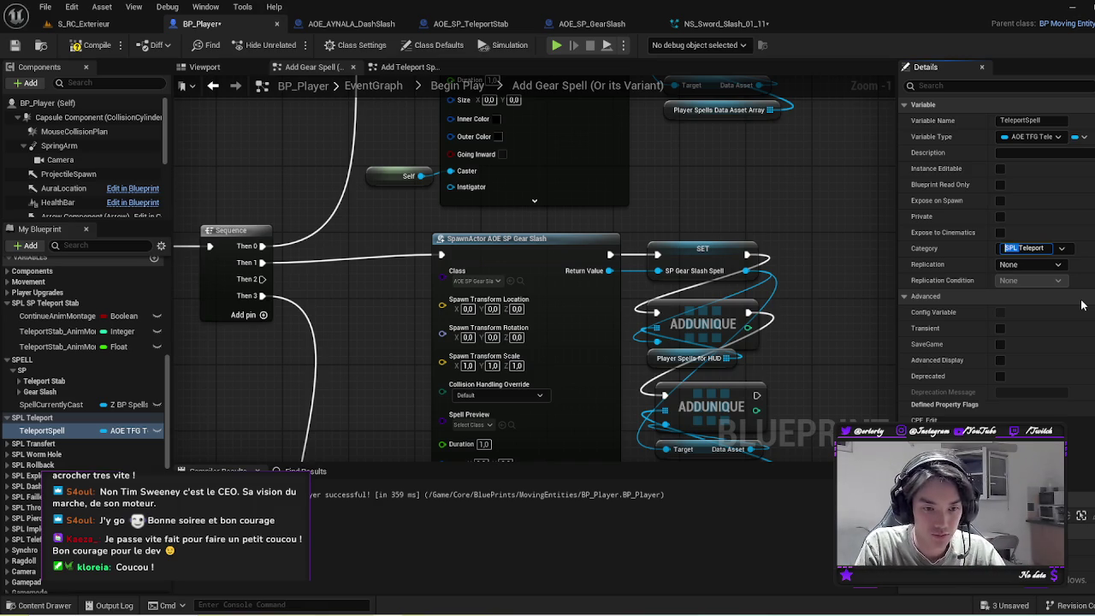
{"action": "type", "text": "BASE"}
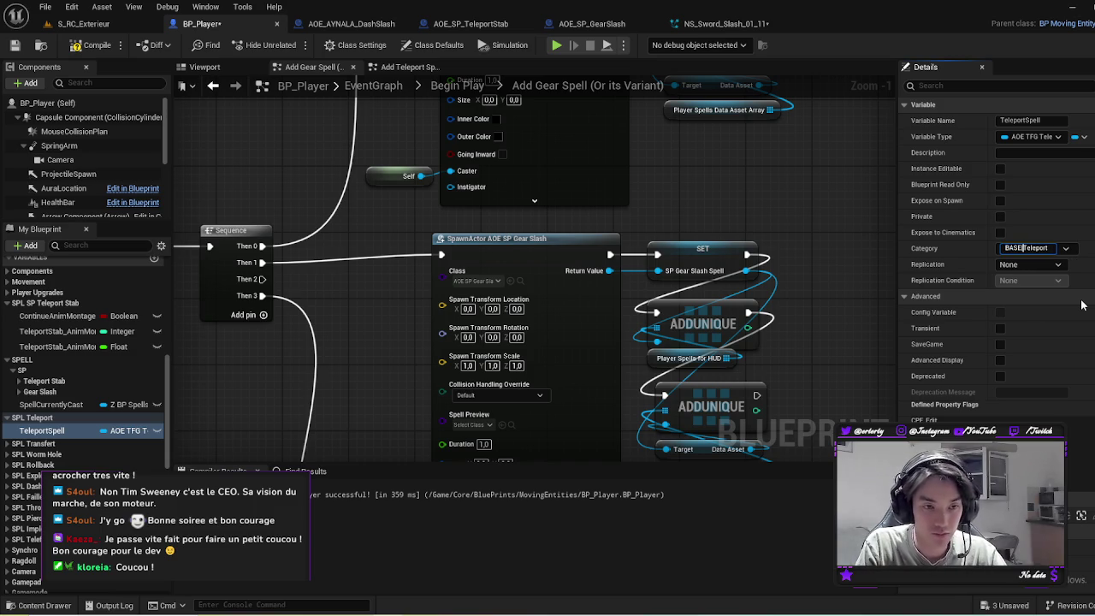
{"action": "key", "text": "Home"}
{"action": "type", "text": "SPEL"}
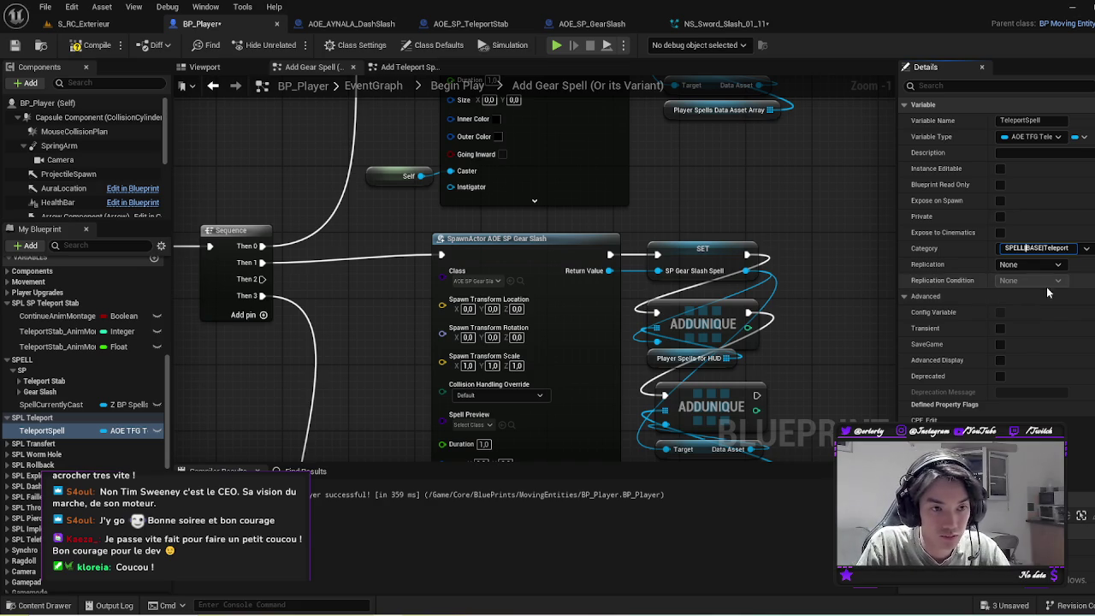
{"action": "left_click_drag", "start_coordinate": [1044, 247], "coordinate": [961, 249]}
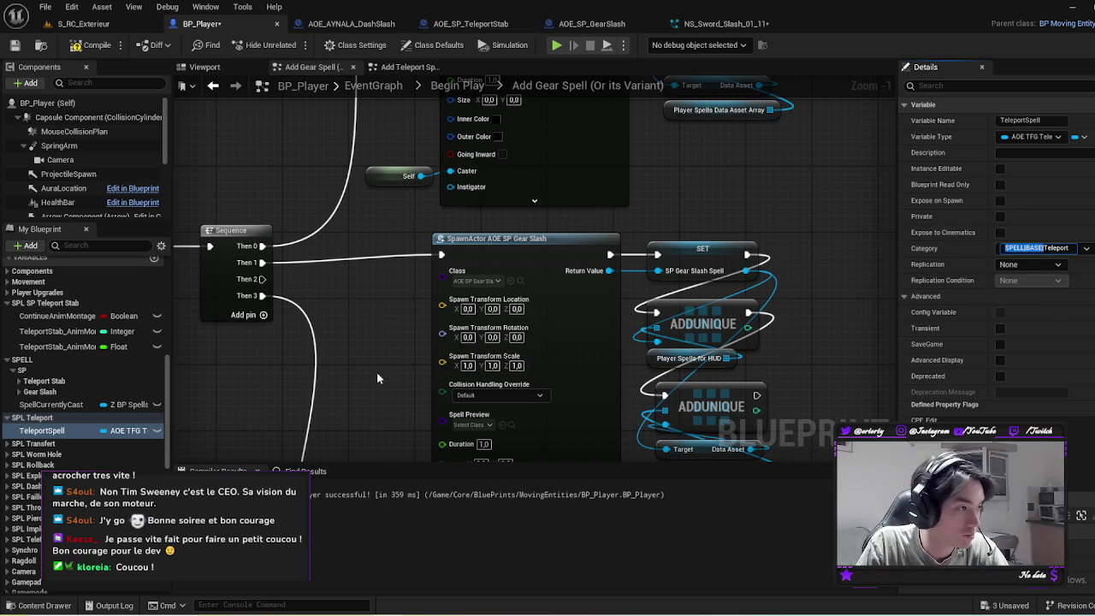
{"action": "left_click", "coordinate": [964, 315]}
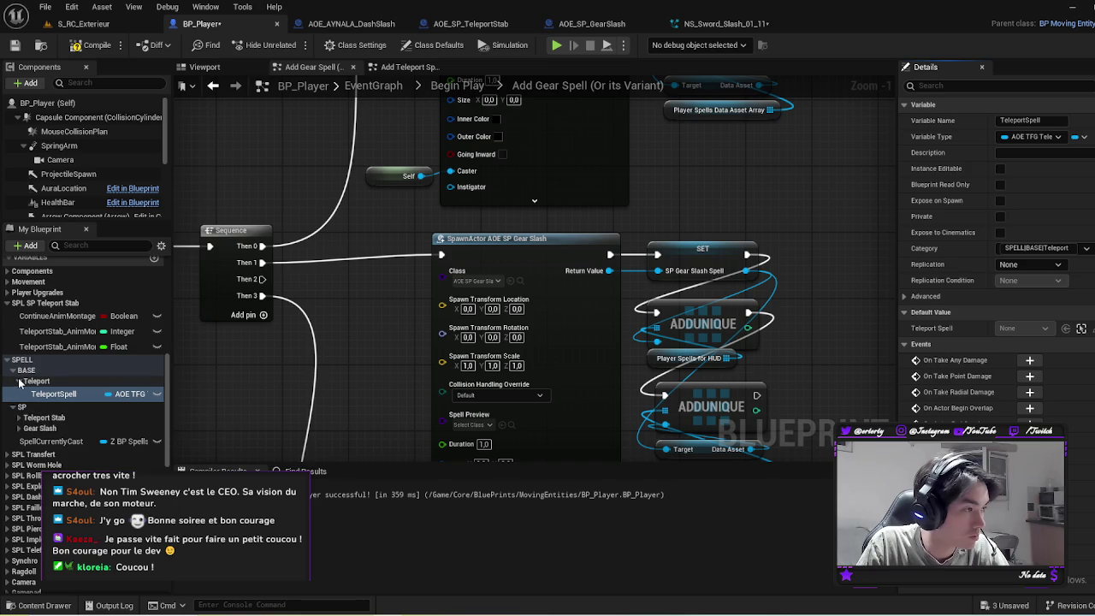
Step: Move TransfertCD and TransfertTimerCD into the SPELL|BASE|Transfert category
{"action": "left_click", "coordinate": [12, 369]}
{"action": "left_click", "coordinate": [13, 427]}
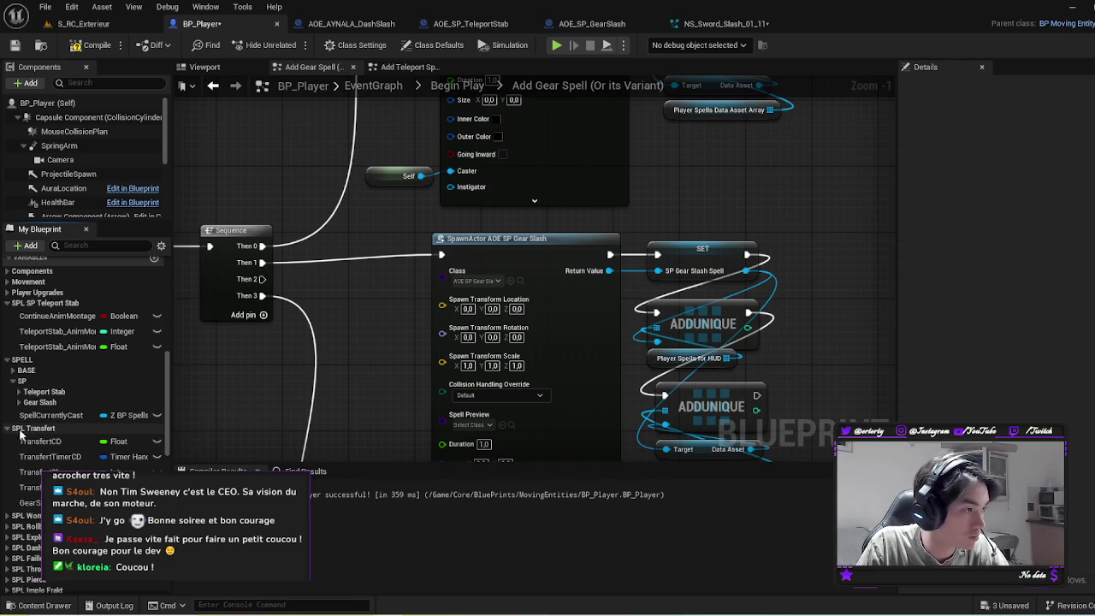
{"action": "left_click", "coordinate": [51, 441]}
{"action": "left_click", "coordinate": [1033, 248]}
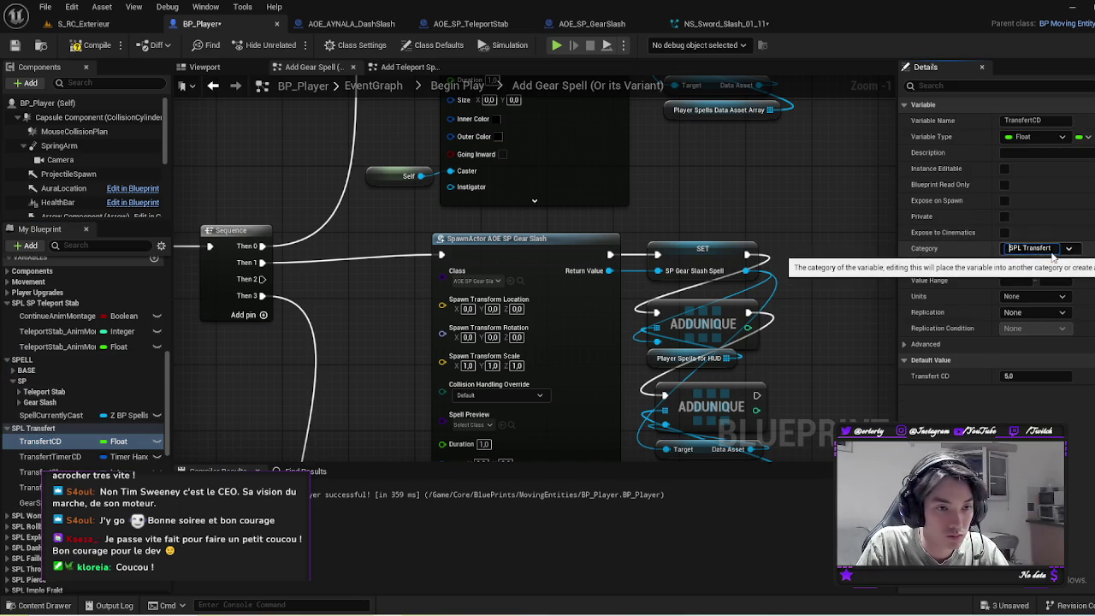
{"action": "key", "text": "Delete"}
{"action": "key", "text": "Delete"}
{"action": "key", "text": "Delete"}
{"action": "type", "text": "SPELL|BASE|"}
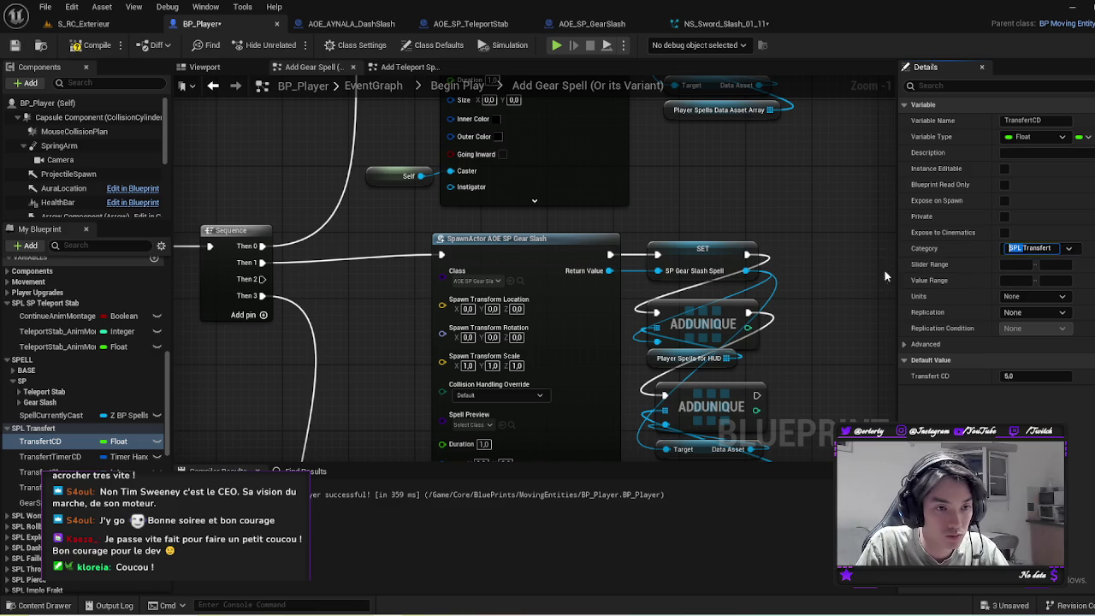
{"action": "key", "text": "Return"}
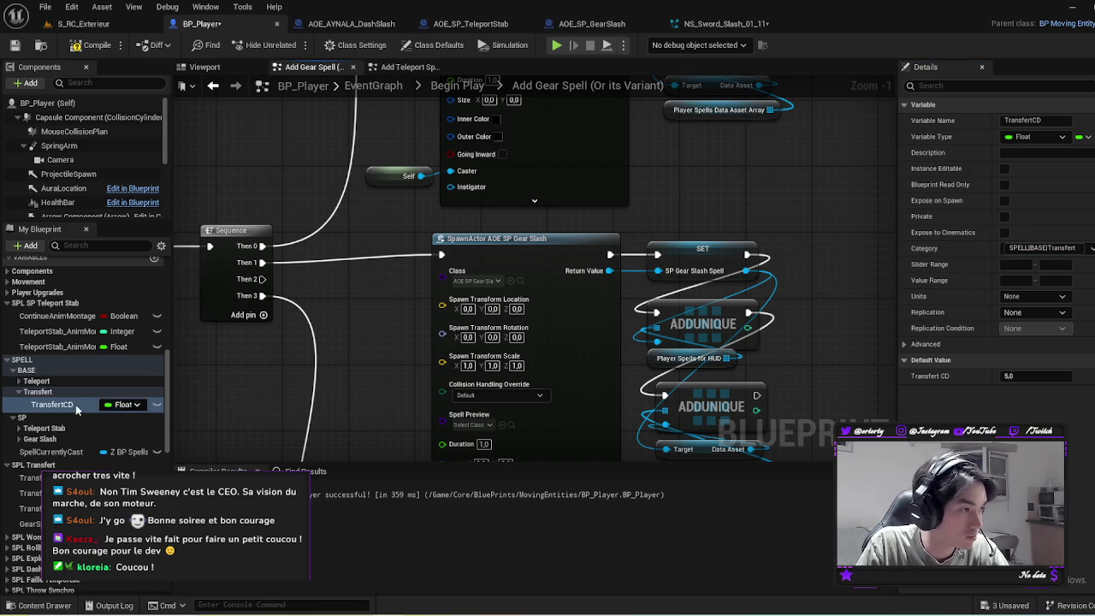
{"action": "left_click", "coordinate": [26, 477]}
{"action": "left_click", "coordinate": [1035, 232]}
{"action": "key", "text": "ctrl+v"}
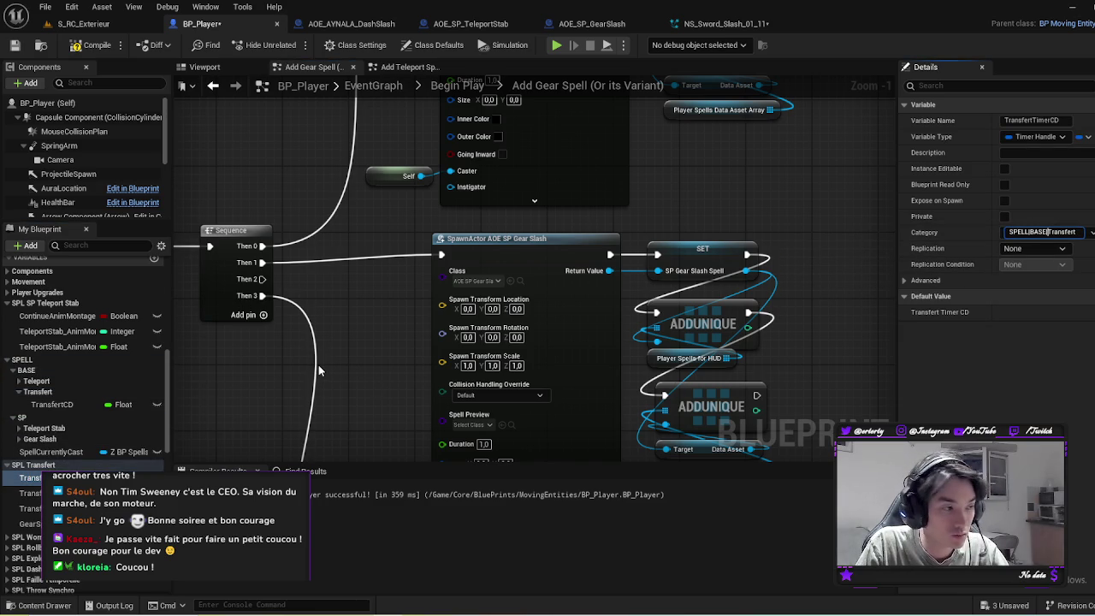
{"action": "key", "text": "Return"}
Step: Move TransfertCharges, TransfertMaxCharges and GearSpell into SPELL|BASE|Transfert, then collapse the group
{"action": "scroll", "coordinate": [35, 509], "scroll_direction": "down", "scroll_amount": 1}
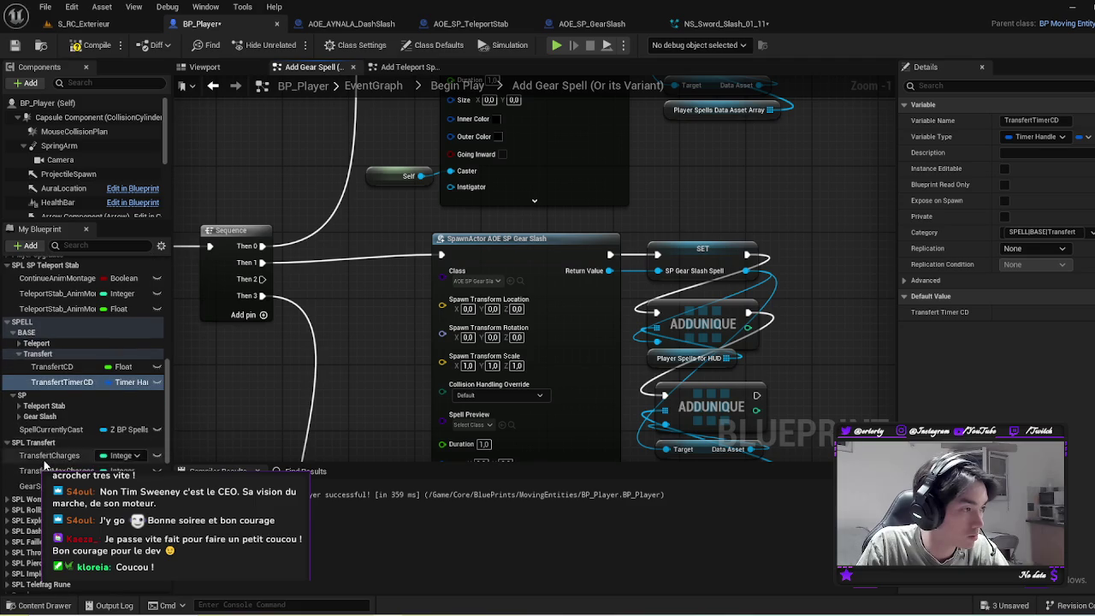
{"action": "left_click", "coordinate": [52, 455]}
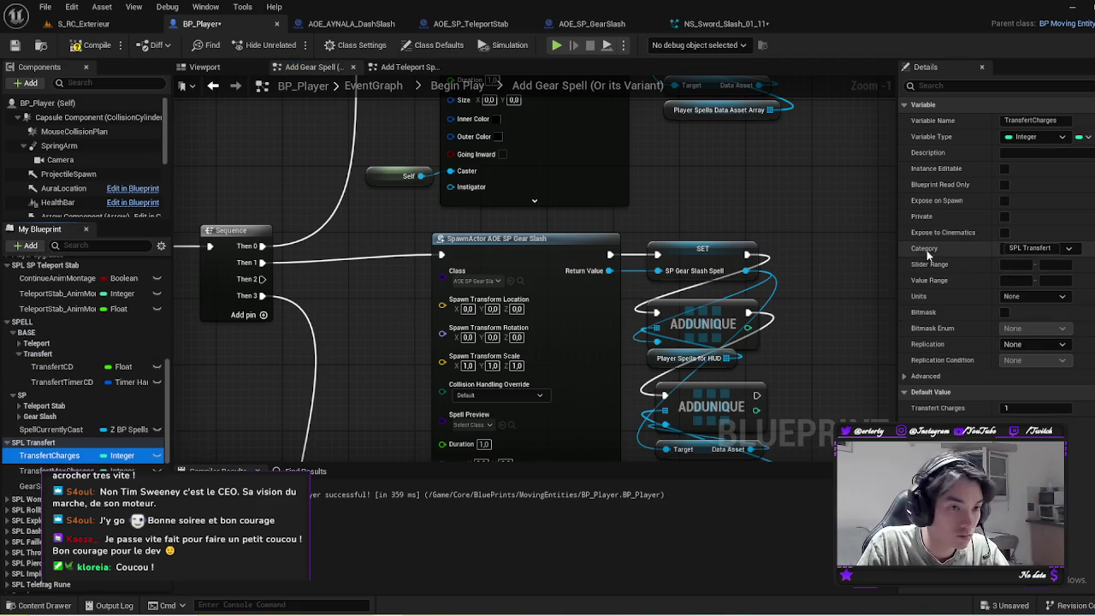
{"action": "left_click", "coordinate": [1025, 247]}
{"action": "type", "text": "SPELL|BASE|Transfert"}
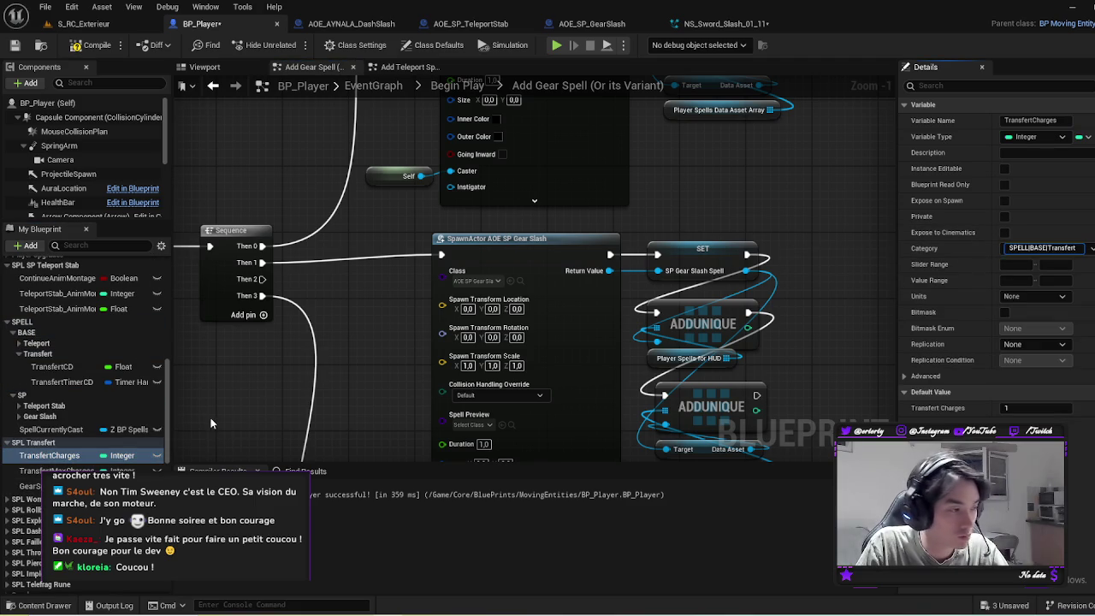
{"action": "key", "text": "Return"}
{"action": "left_click", "coordinate": [51, 470]}
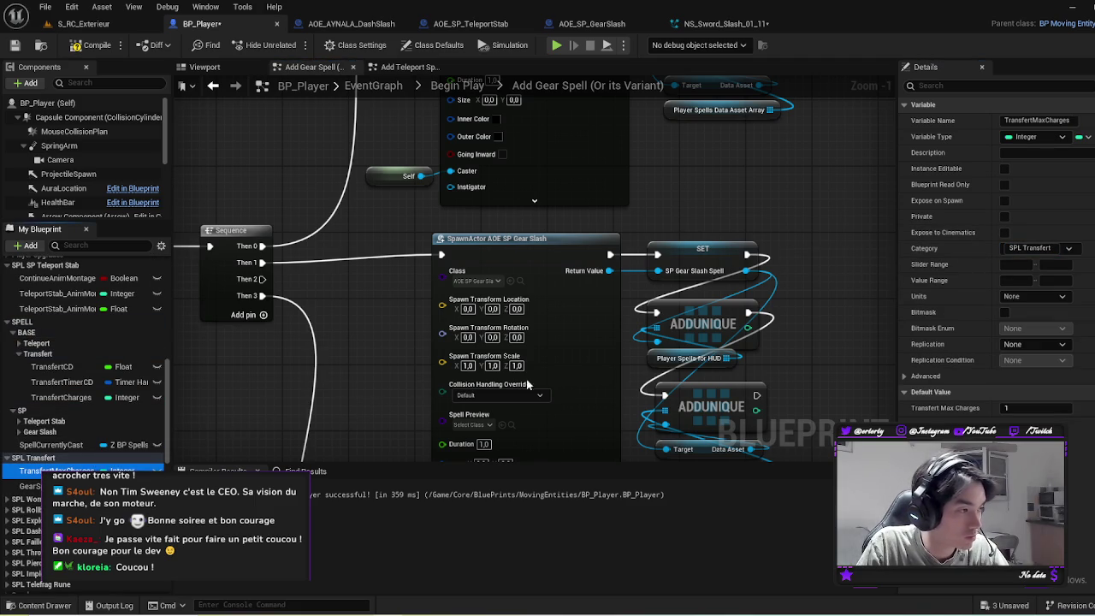
{"action": "left_click", "coordinate": [1031, 248]}
{"action": "type", "text": "SPELL|BASE|Transfert"}
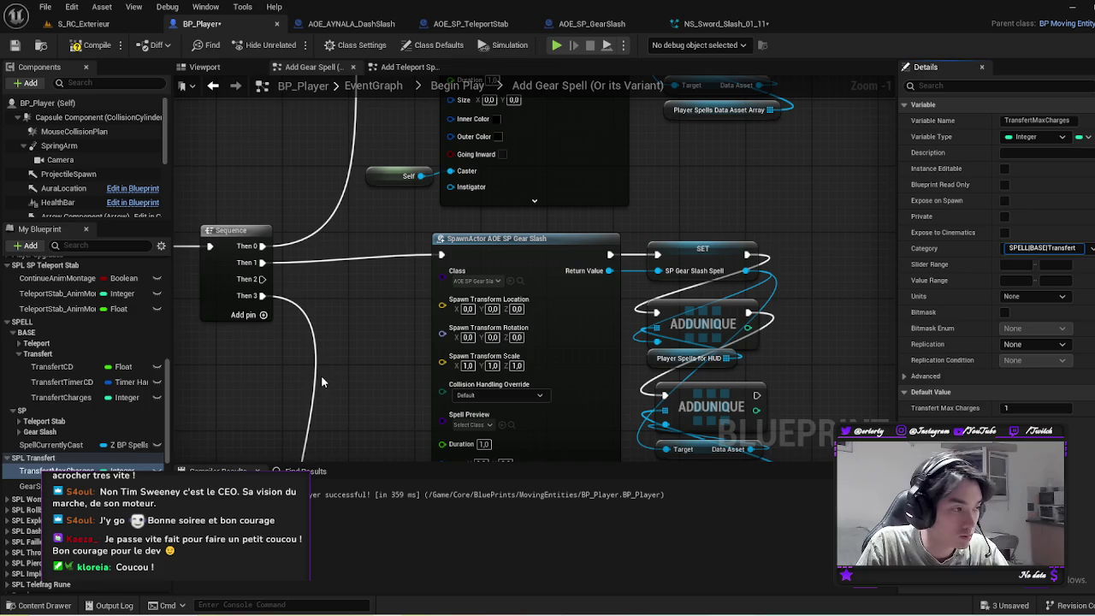
{"action": "key", "text": "Return"}
{"action": "left_click", "coordinate": [33, 486]}
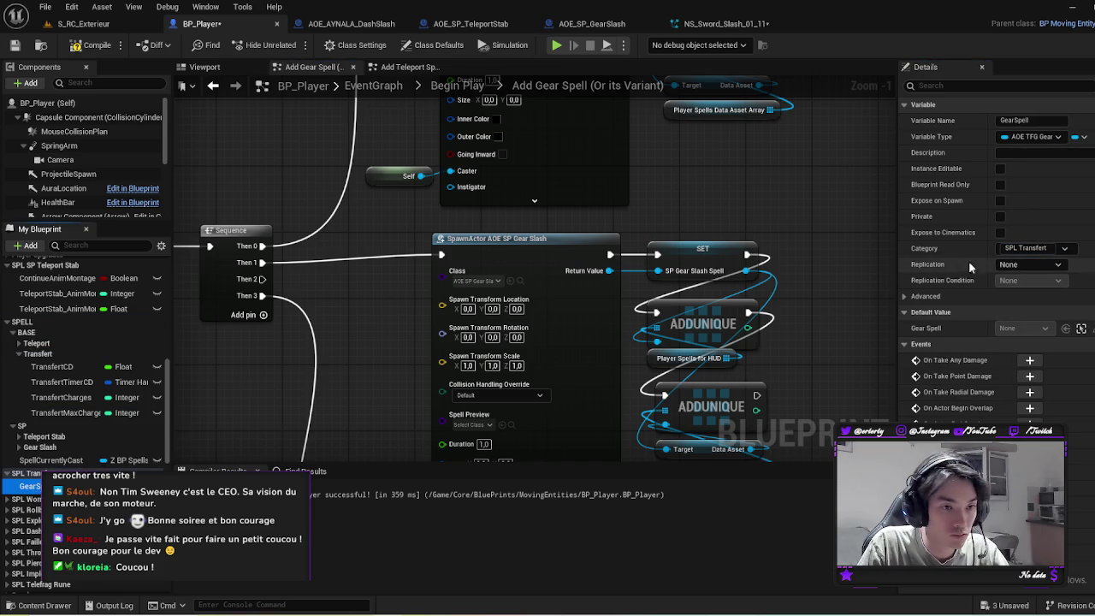
{"action": "left_click", "coordinate": [1023, 249]}
{"action": "type", "text": "SPELL|BASE|"}
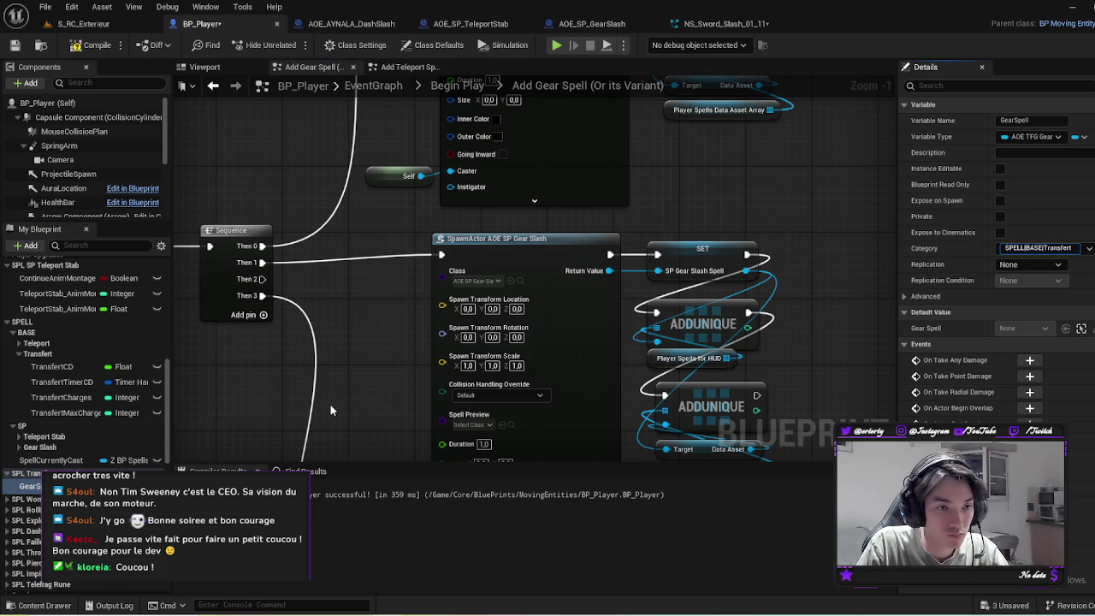
{"action": "key", "text": "Return"}
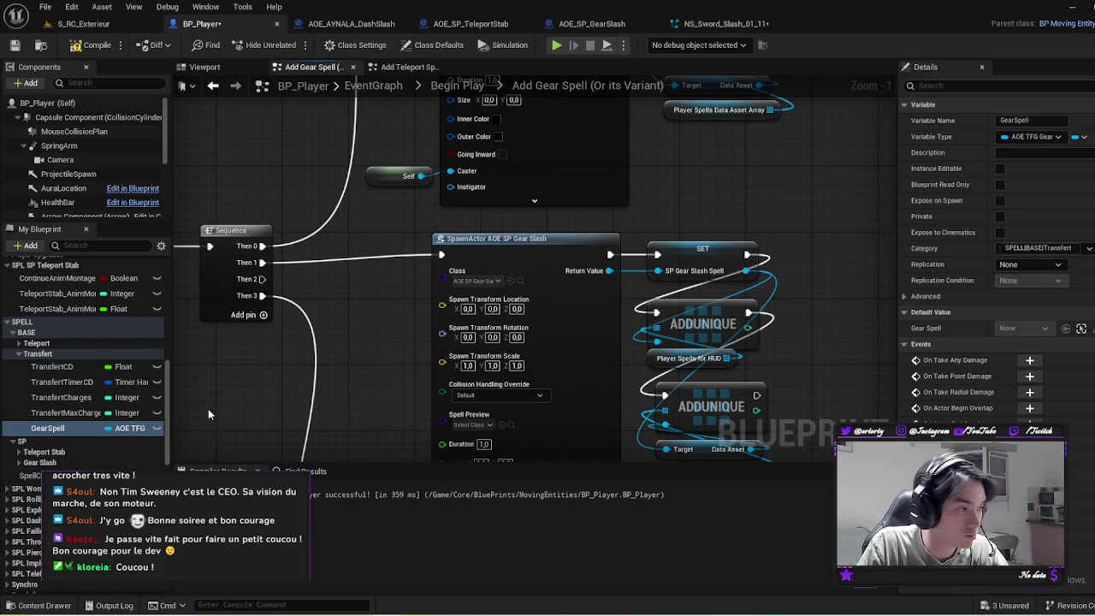
{"action": "scroll", "coordinate": [85, 359], "scroll_direction": "down", "scroll_amount": 3}
{"action": "left_click", "coordinate": [19, 298]}
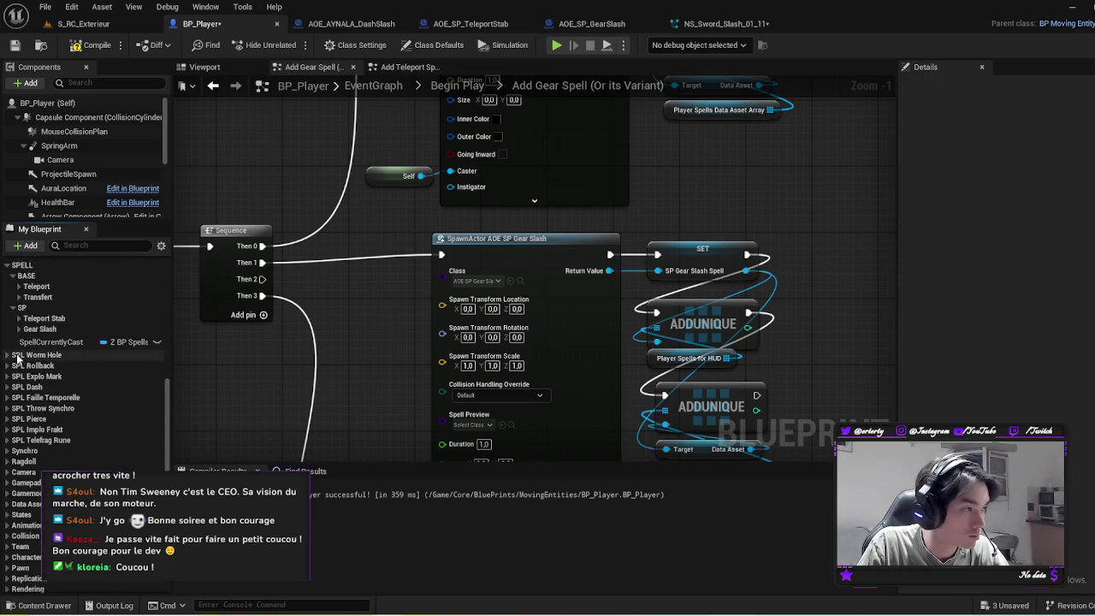
Step: Move WormHoleCD and WormHoleTimerCD into the SPELL|BASE|Worm Hole category
{"action": "left_click", "coordinate": [8, 355]}
{"action": "left_click", "coordinate": [41, 368]}
{"action": "left_click", "coordinate": [1023, 248]}
{"action": "type", "text": "SPELL|BASE|WormHole"}
{"action": "key", "text": "Return"}
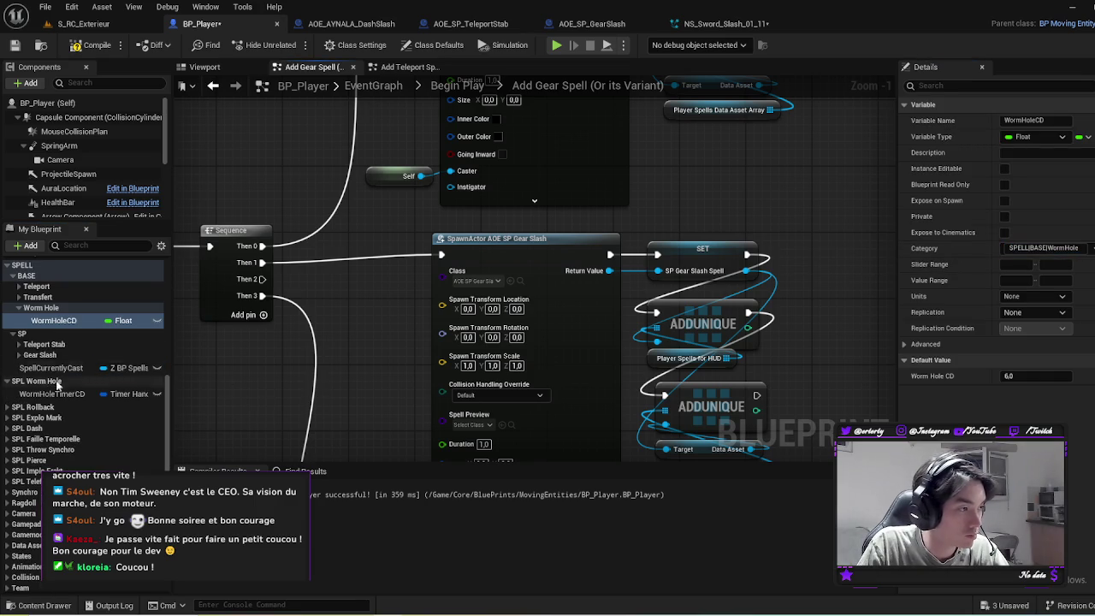
{"action": "left_click", "coordinate": [51, 394]}
{"action": "left_click", "coordinate": [1025, 234]}
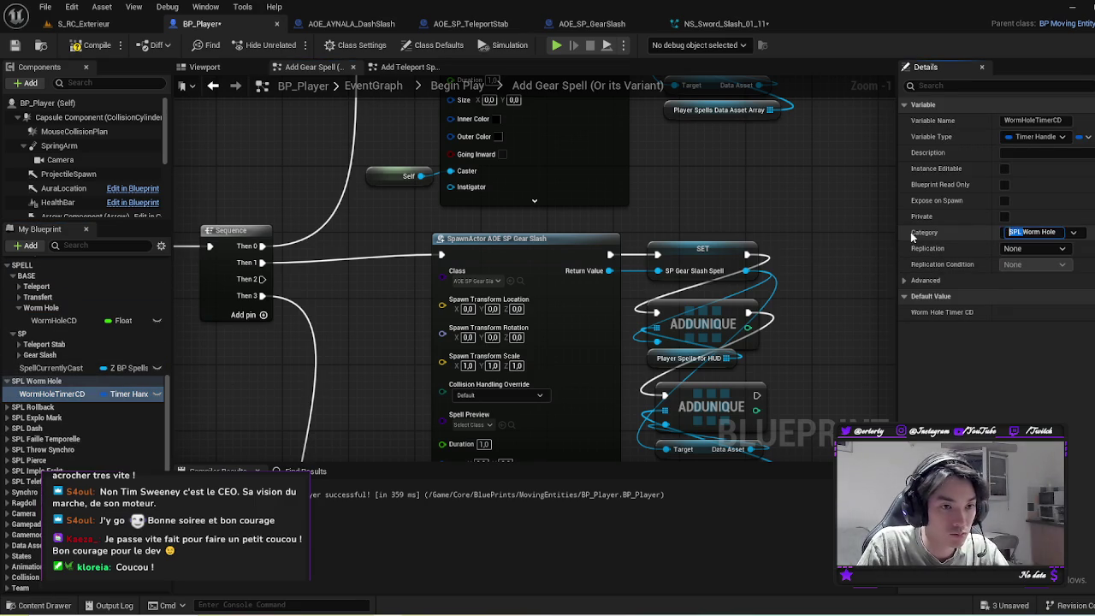
{"action": "key", "text": "Return"}
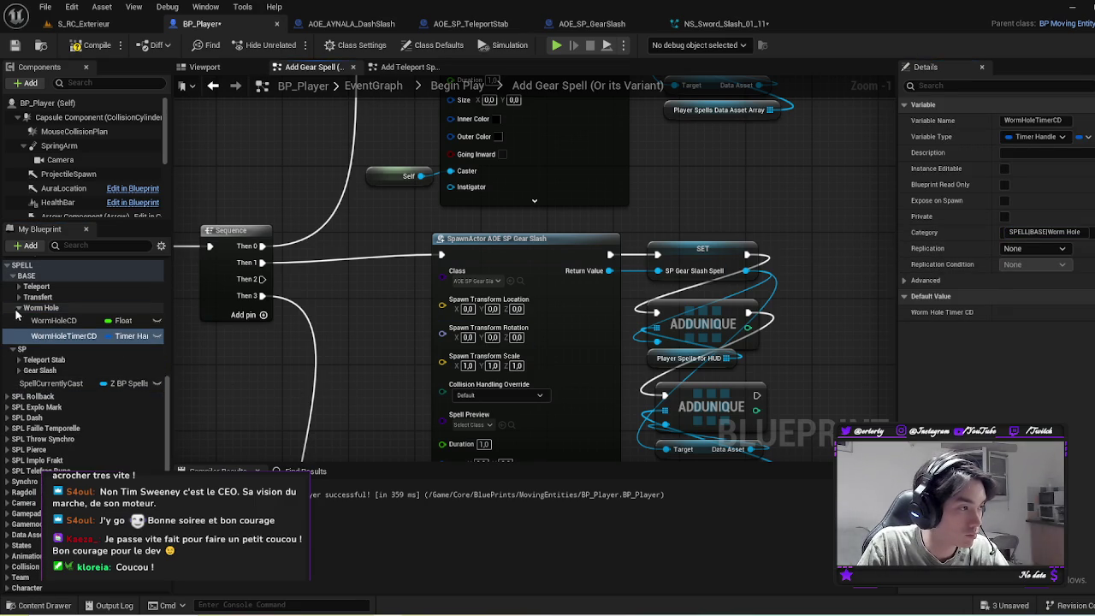
Step: Move RollbackCD and RollbackTimerCD into SPELL|BASE|Rollback
{"action": "left_click", "coordinate": [6, 367]}
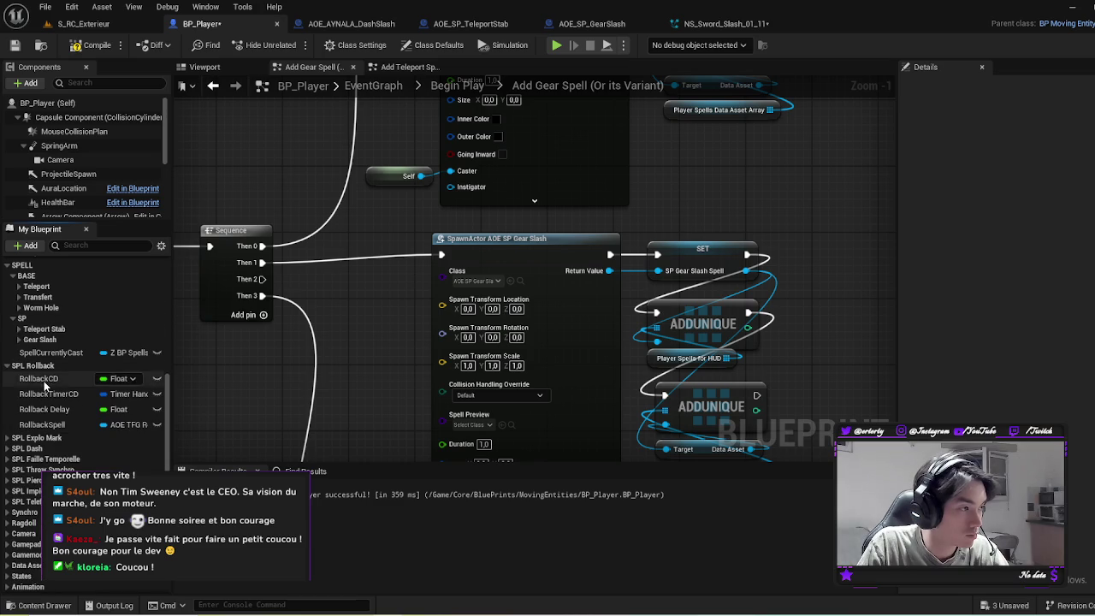
{"action": "left_click", "coordinate": [39, 378]}
{"action": "left_click", "coordinate": [1025, 247]}
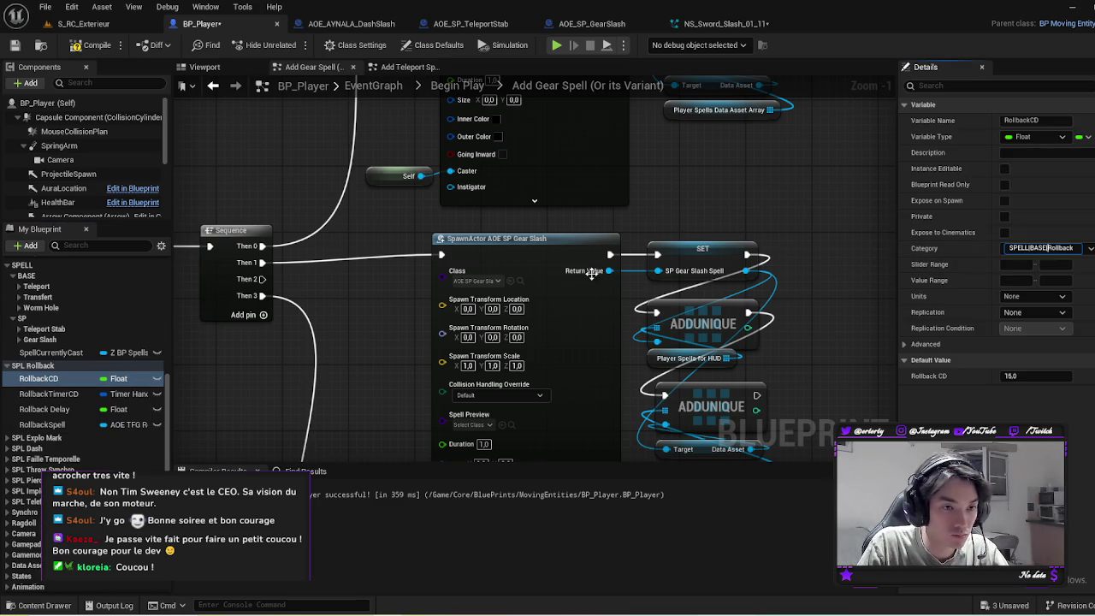
{"action": "key", "text": "Return"}
{"action": "left_click", "coordinate": [49, 404]}
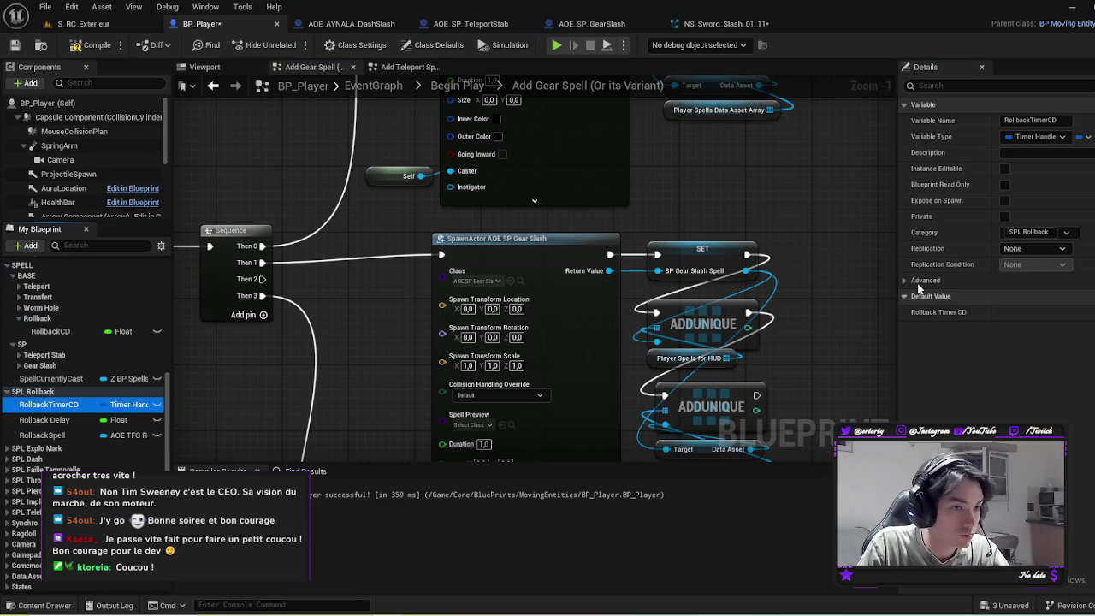
{"action": "left_click", "coordinate": [1026, 231]}
{"action": "type", "text": "SPELL|BASE|Rollback"}
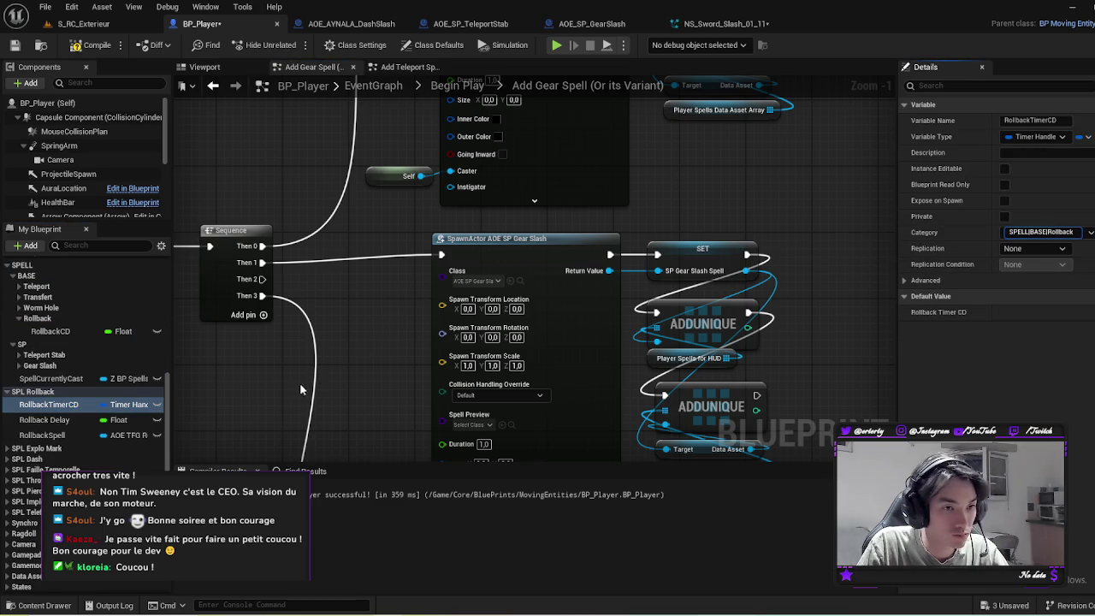
{"action": "key", "text": "Return"}
Step: Move Rollback Delay and RollbackSpell into SPELL|BASE|Rollback and collapse the Rollback group
{"action": "left_click", "coordinate": [44, 419]}
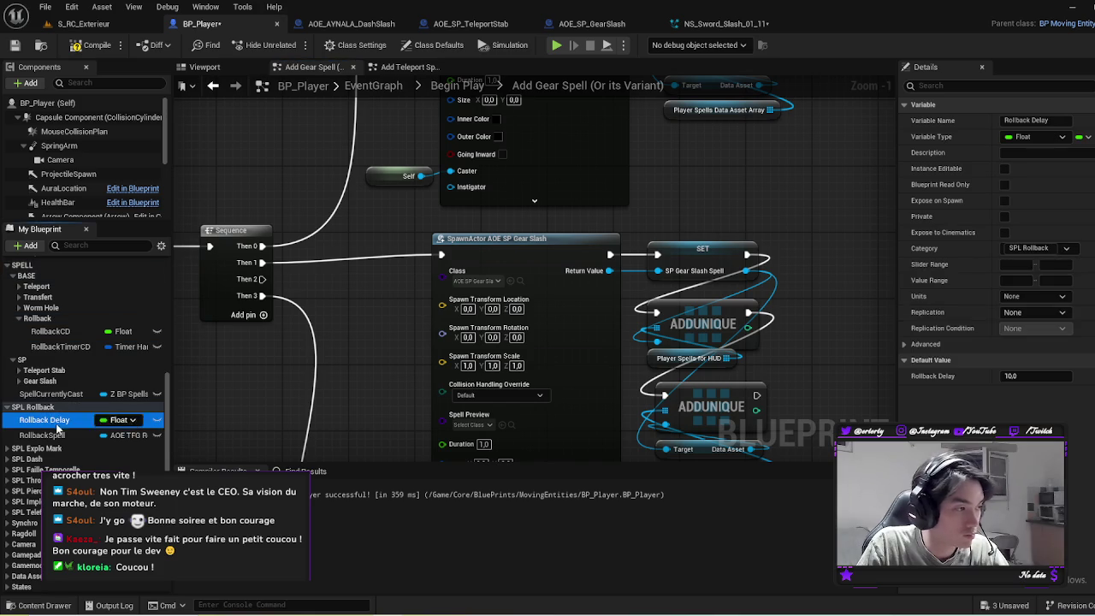
{"action": "left_click", "coordinate": [1026, 247]}
{"action": "type", "text": "SPELL|BASE|Rollback"}
{"action": "key", "text": "Return"}
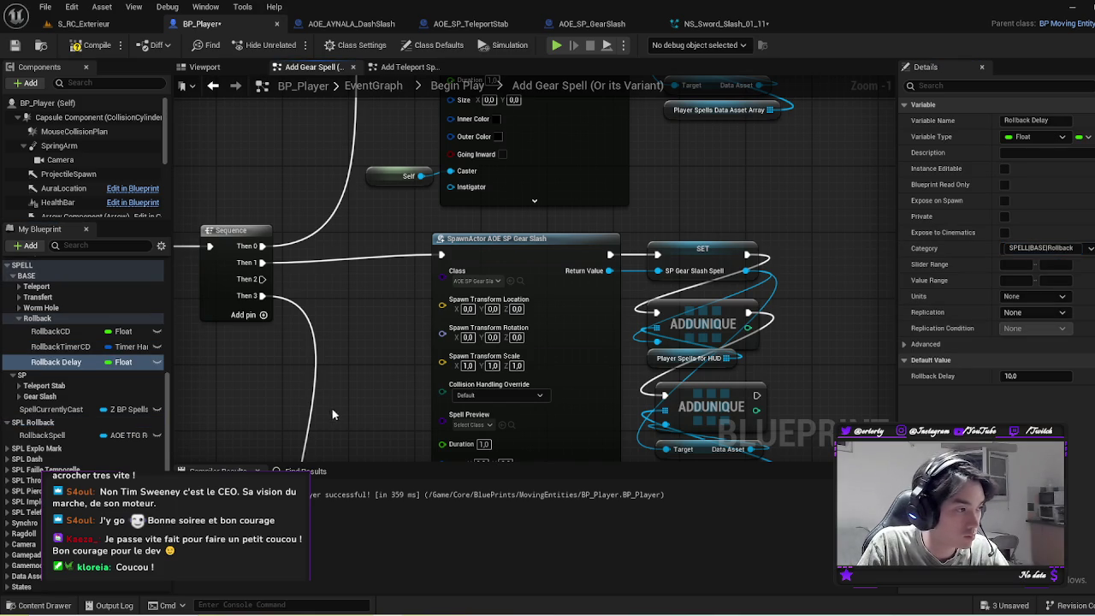
{"action": "left_click", "coordinate": [23, 437]}
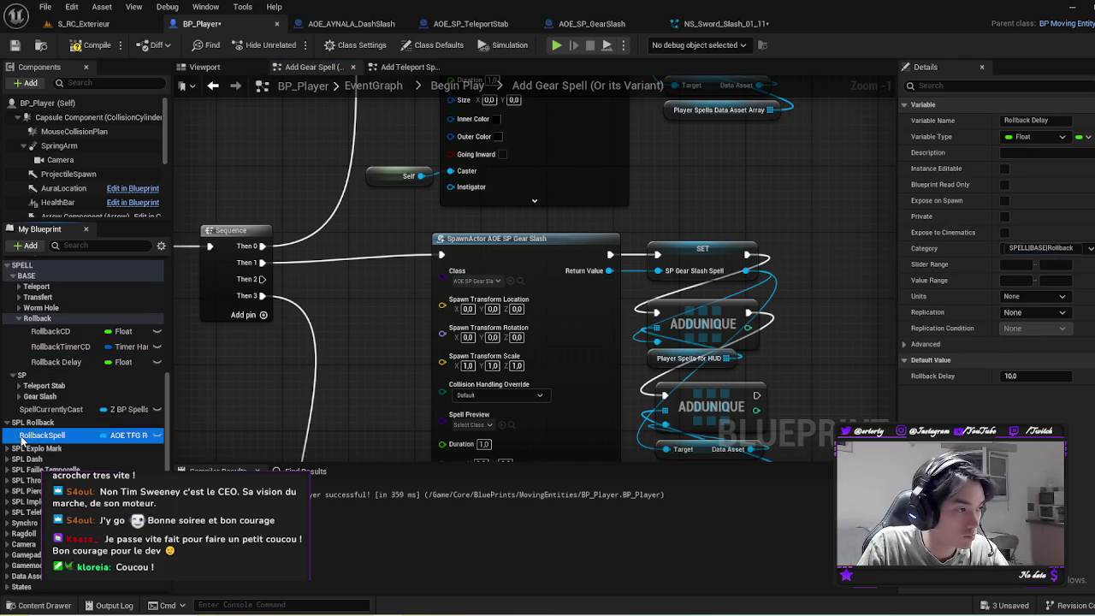
{"action": "left_click", "coordinate": [1023, 248]}
{"action": "key", "text": "ctrl+v"}
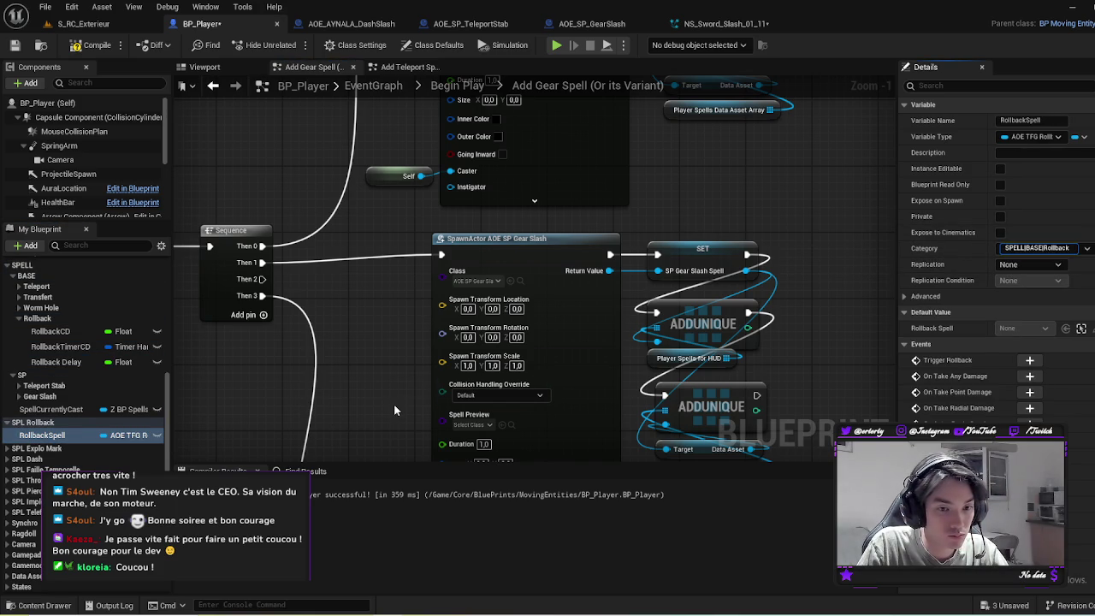
{"action": "key", "text": "Return"}
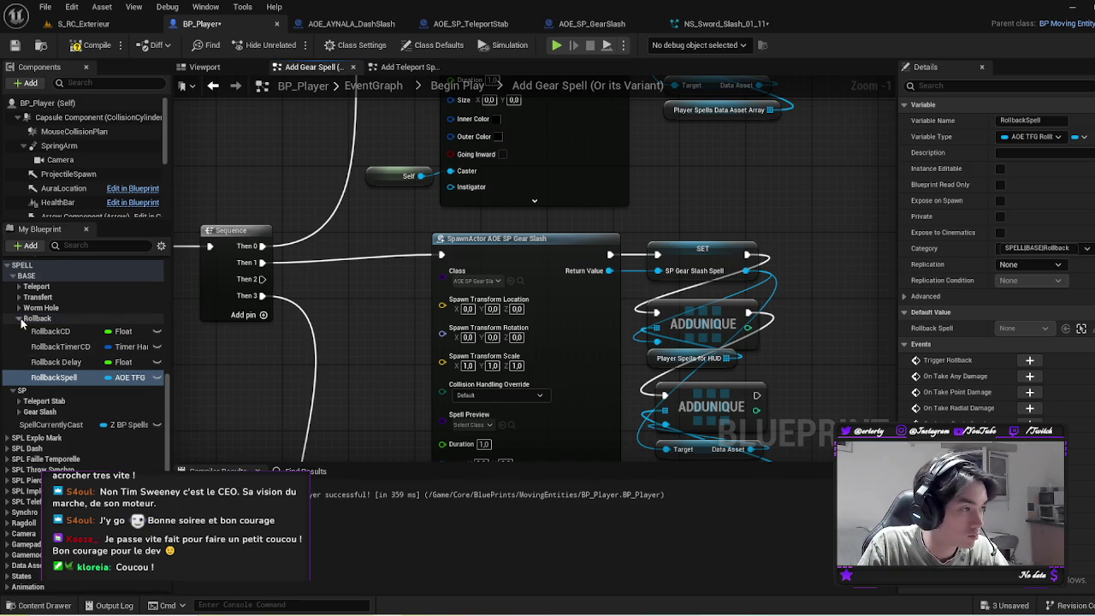
{"action": "left_click", "coordinate": [19, 318]}
{"action": "left_click", "coordinate": [8, 377]}
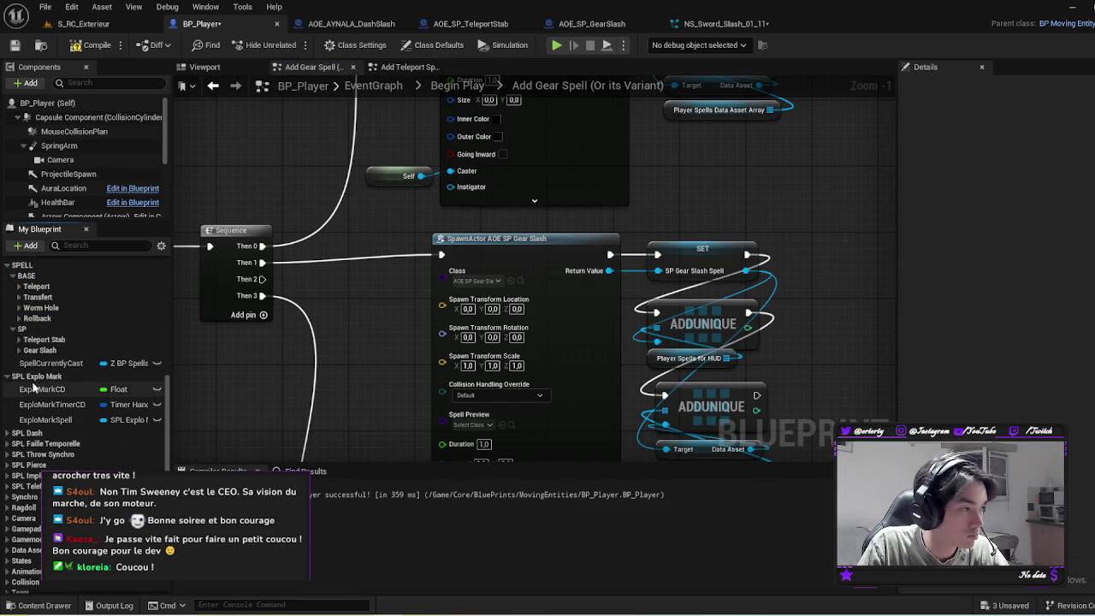
Step: Set ExploMarkCD's category to SPELL|BASE|Explo Mark and copy that category text
{"action": "left_click", "coordinate": [41, 390]}
{"action": "left_click", "coordinate": [1026, 249]}
{"action": "type", "text": "SPELL|BASE|"}
{"action": "key", "text": "Return"}
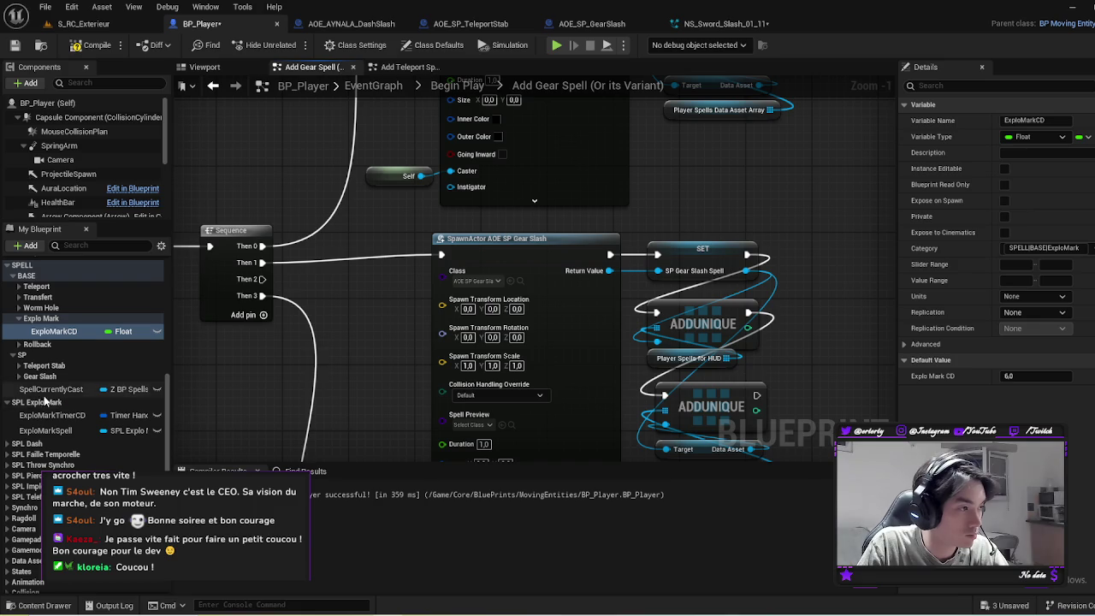
{"action": "left_click", "coordinate": [1065, 248]}
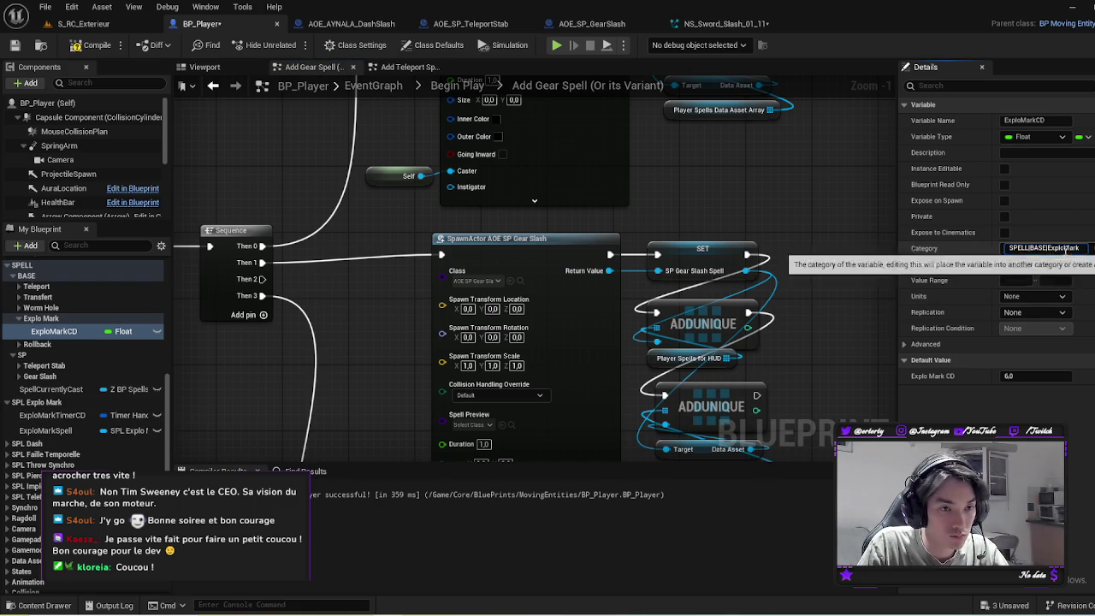
Step: Move ExploMarkTimerCD and ExploMarkSpell into SPELL|BASE|Explo Mark as well
{"action": "left_click", "coordinate": [52, 415]}
{"action": "left_click", "coordinate": [1033, 232]}
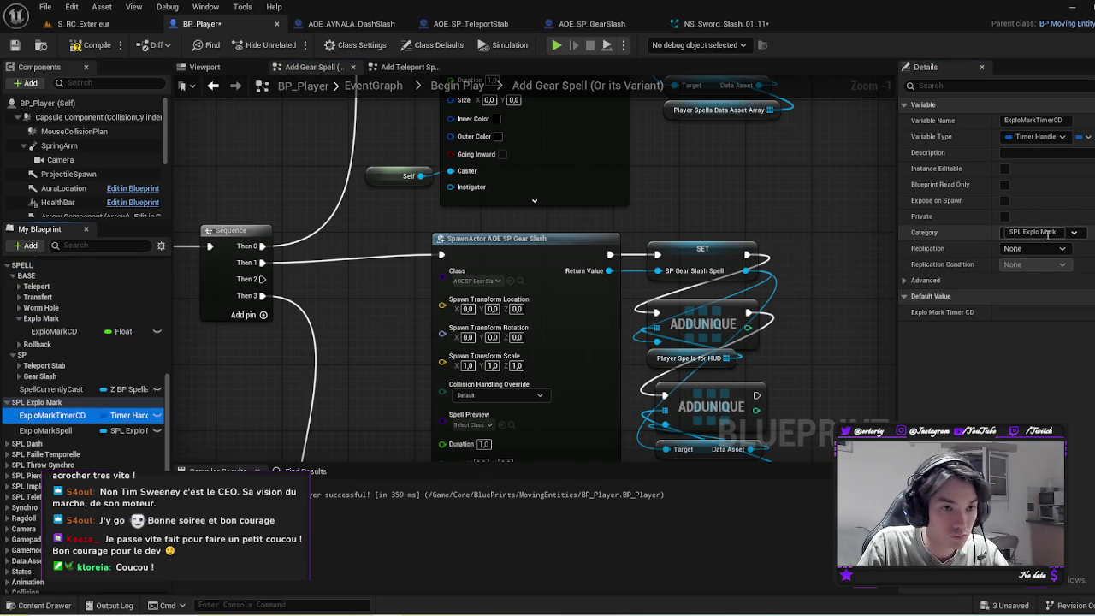
{"action": "type", "text": "SPELL|BASE"}
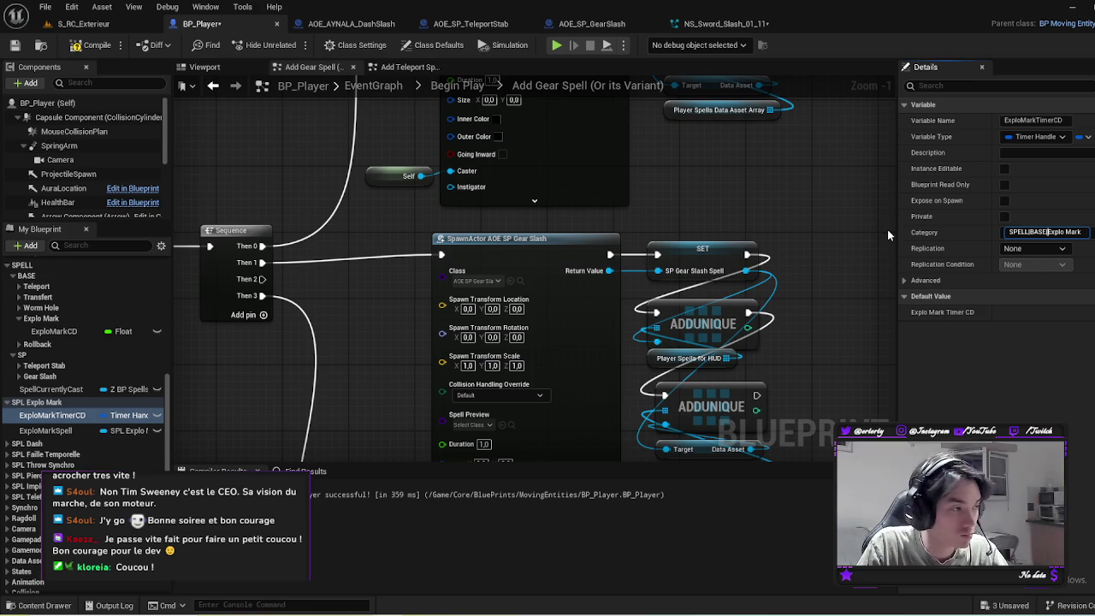
{"action": "key", "text": "Return"}
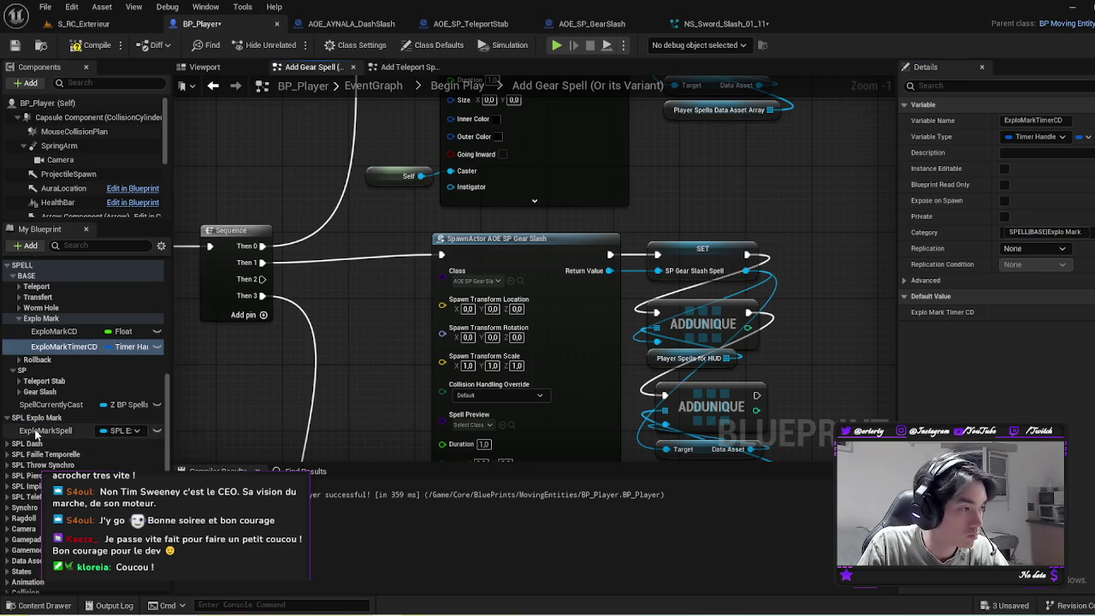
{"action": "left_click", "coordinate": [69, 431]}
{"action": "left_click", "coordinate": [1023, 247]}
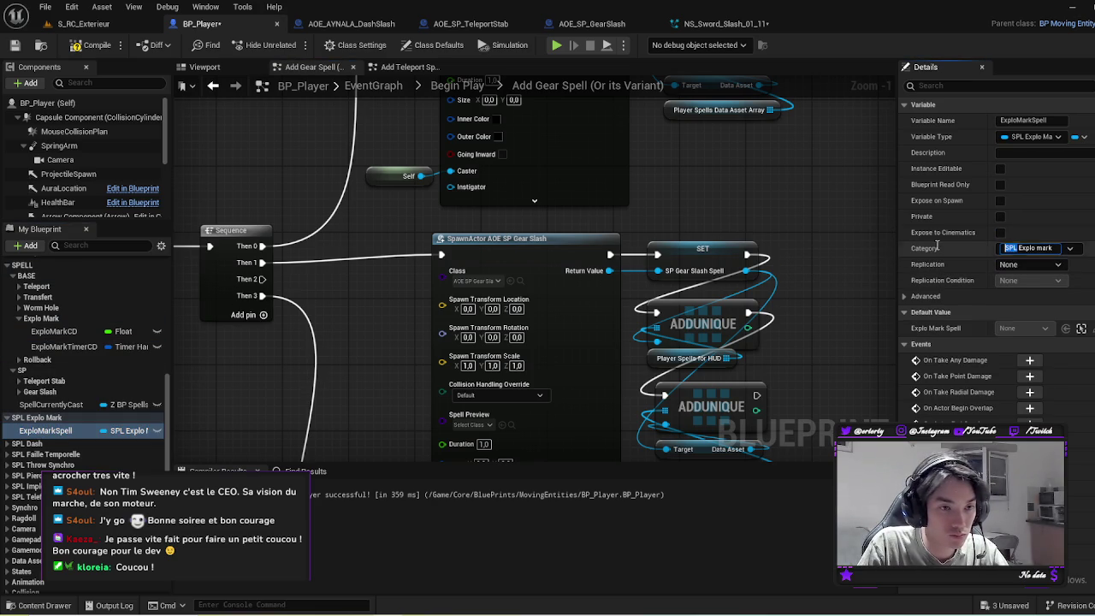
{"action": "key", "text": "ctrl+v"}
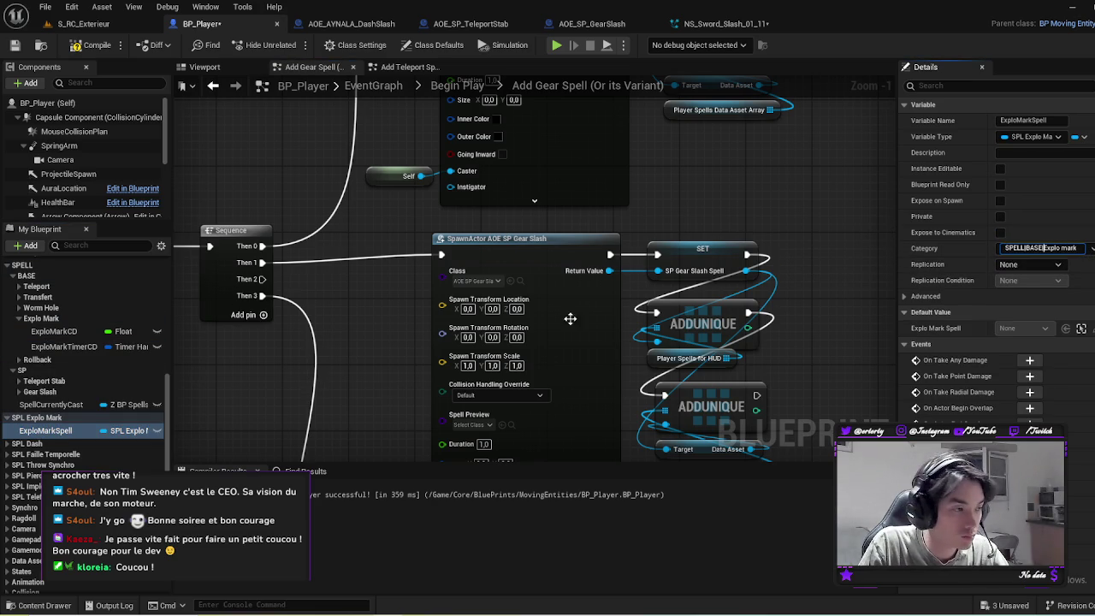
{"action": "key", "text": "Return"}
{"action": "left_click", "coordinate": [6, 434]}
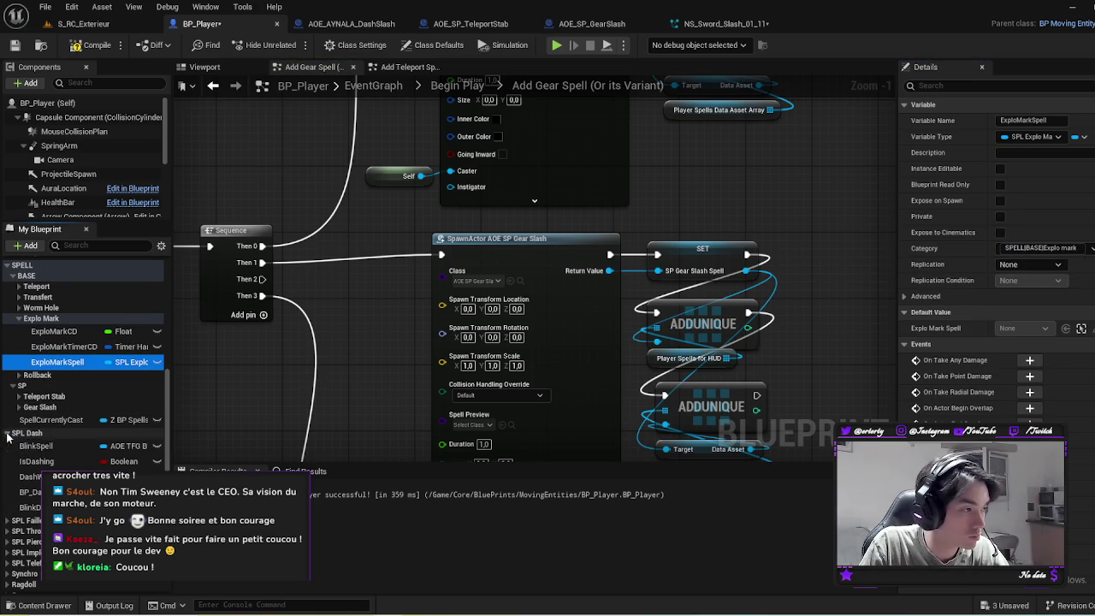
Step: Prefix the category of BlinkSpell, IsDashing and DashWithMouse with SPELL|BASE|
{"action": "left_click", "coordinate": [36, 446]}
{"action": "left_click", "coordinate": [1020, 247]}
{"action": "type", "text": "SPELL|BASE|Dash"}
{"action": "key", "text": "Return"}
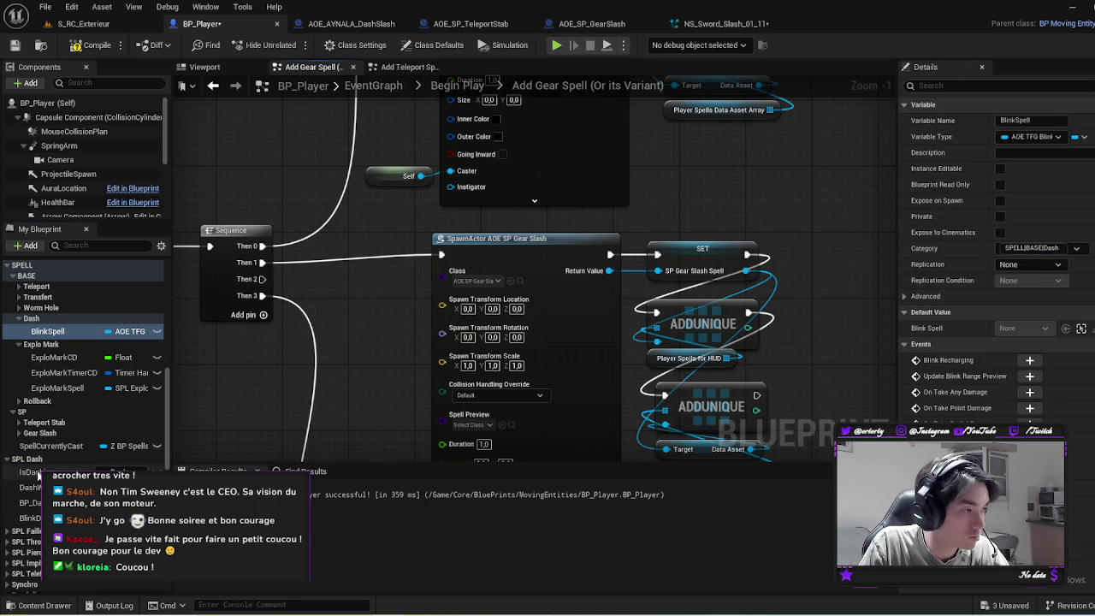
{"action": "left_click", "coordinate": [36, 473]}
{"action": "left_click", "coordinate": [1026, 247]}
{"action": "key", "text": "ctrl+v"}
{"action": "key", "text": "Return"}
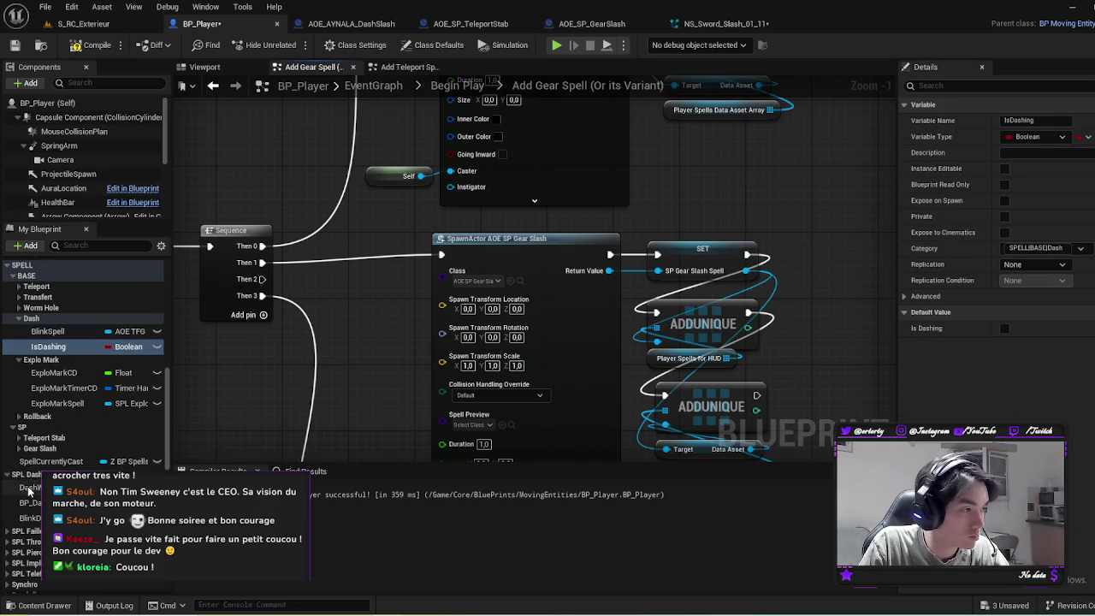
{"action": "left_click", "coordinate": [30, 488]}
{"action": "left_click", "coordinate": [1027, 247]}
{"action": "type", "text": "SPELL|BASE|Dash"}
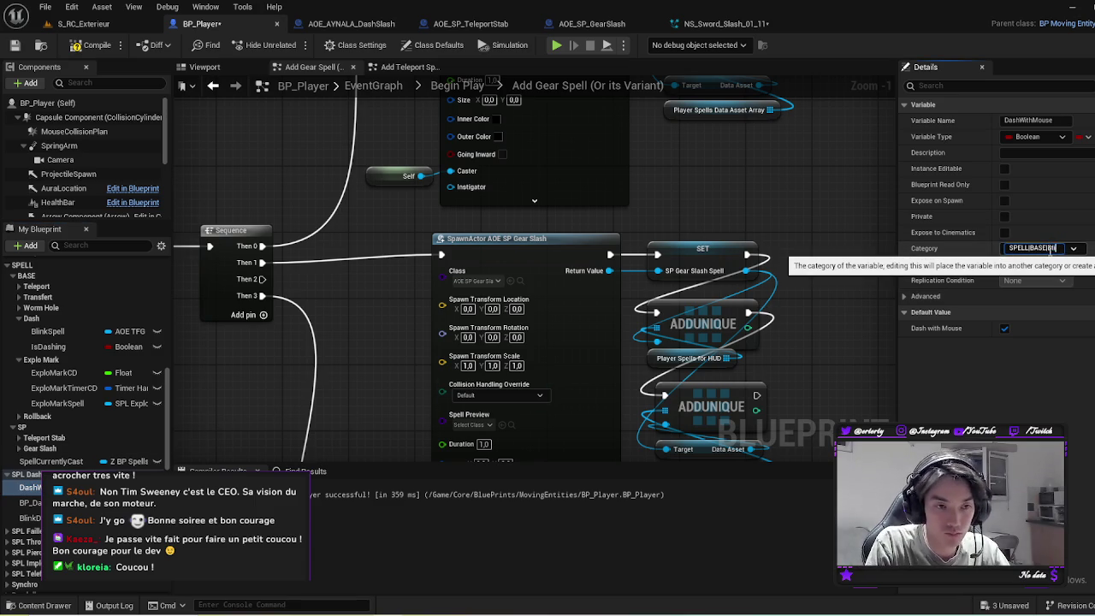
{"action": "key", "text": "Return"}
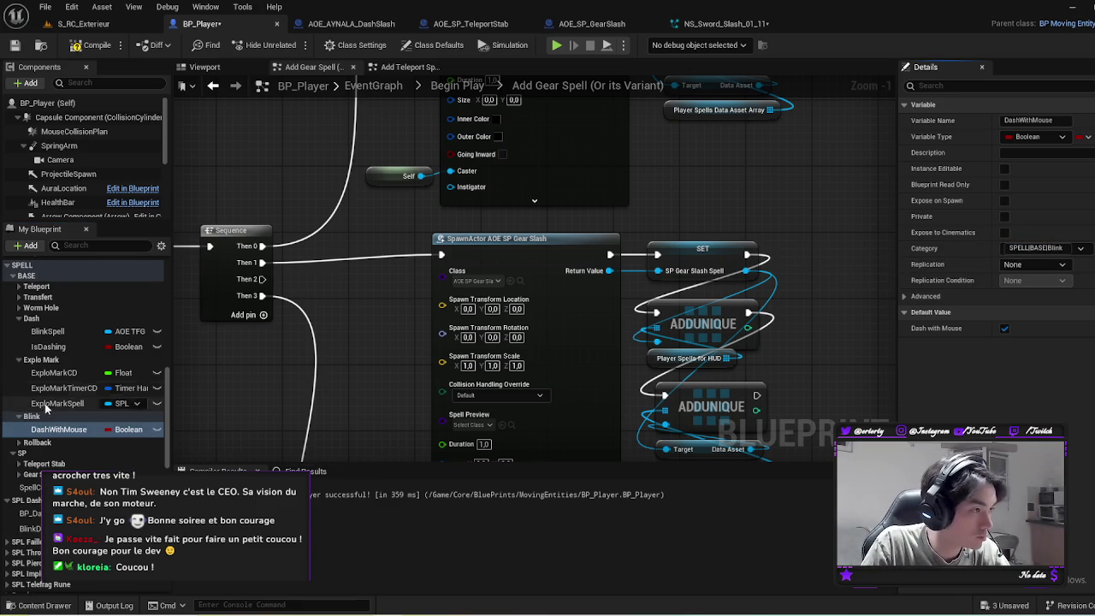
Step: Copy DashWithMouse's SPELL|BASE|Blink category and apply it to BlinkSpell and IsDashing
{"action": "left_click", "coordinate": [47, 331]}
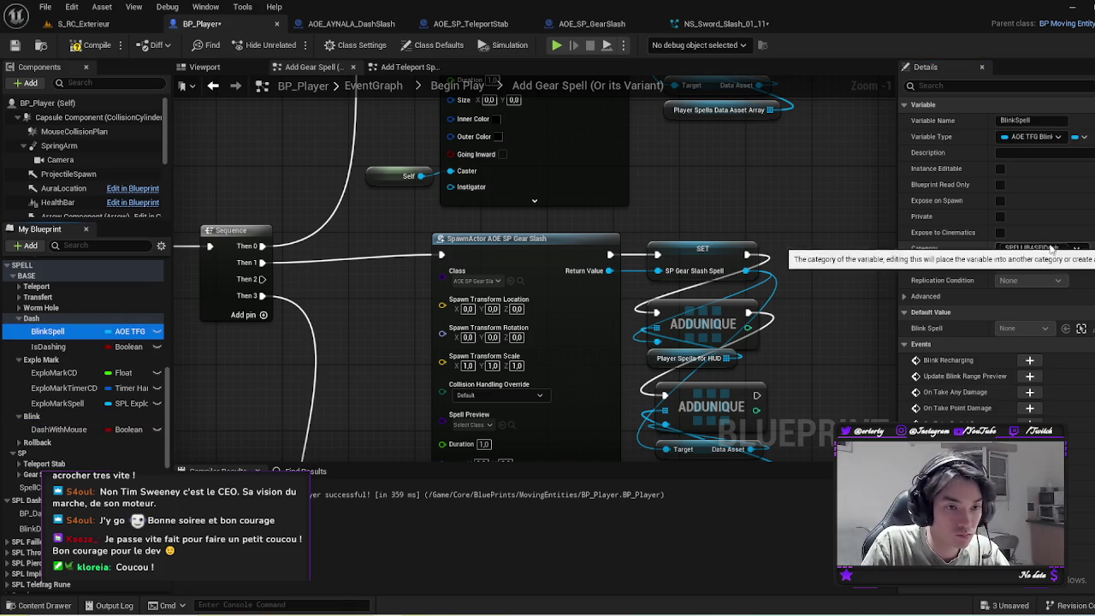
{"action": "left_click", "coordinate": [58, 430]}
{"action": "left_click", "coordinate": [1042, 248]}
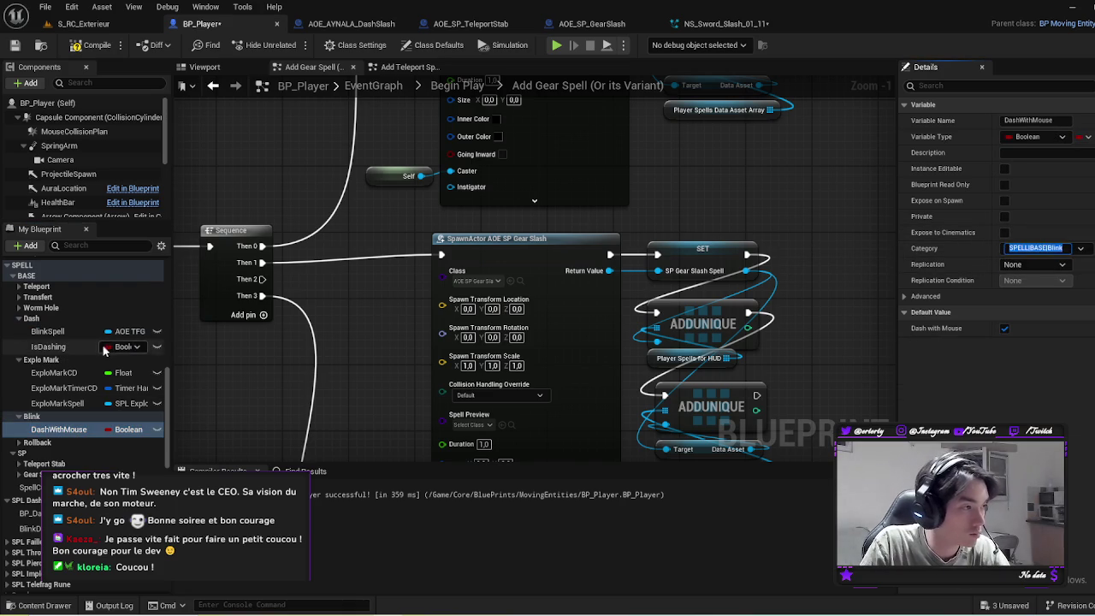
{"action": "left_click", "coordinate": [74, 335]}
{"action": "left_click", "coordinate": [1036, 248]}
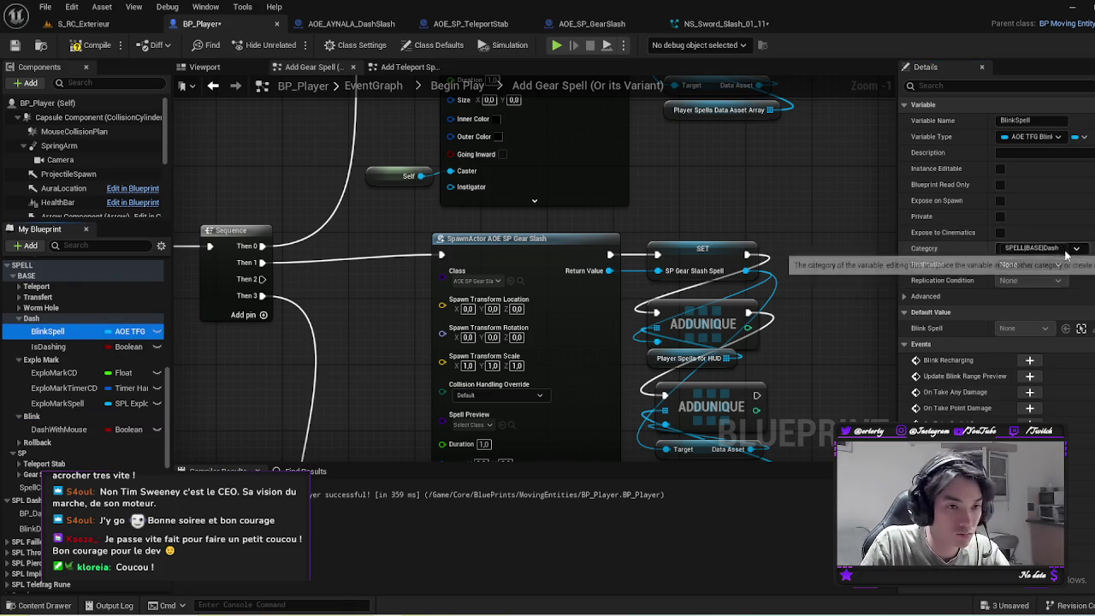
{"action": "type", "text": "SPELL|BASE|Blink"}
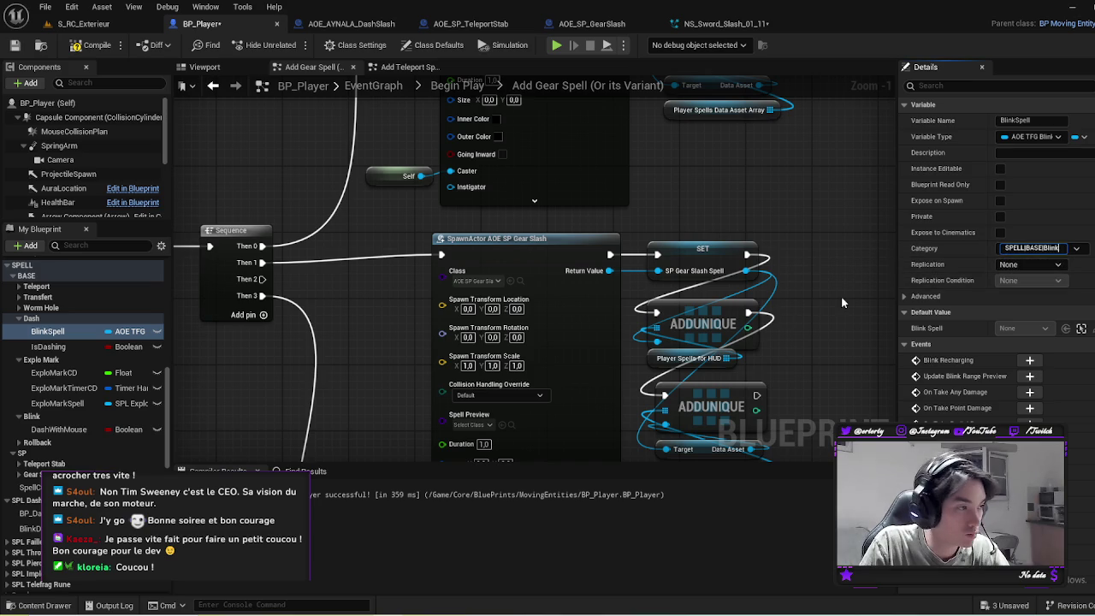
{"action": "key", "text": "Return"}
{"action": "left_click", "coordinate": [47, 373]}
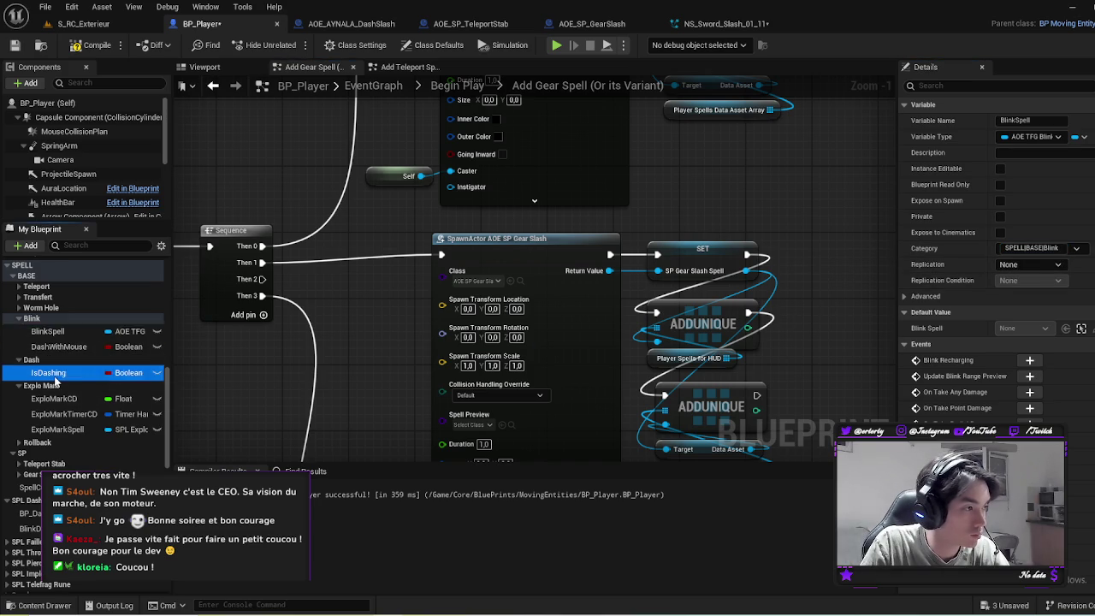
{"action": "left_click", "coordinate": [1049, 248]}
{"action": "key", "text": "ctrl+v"}
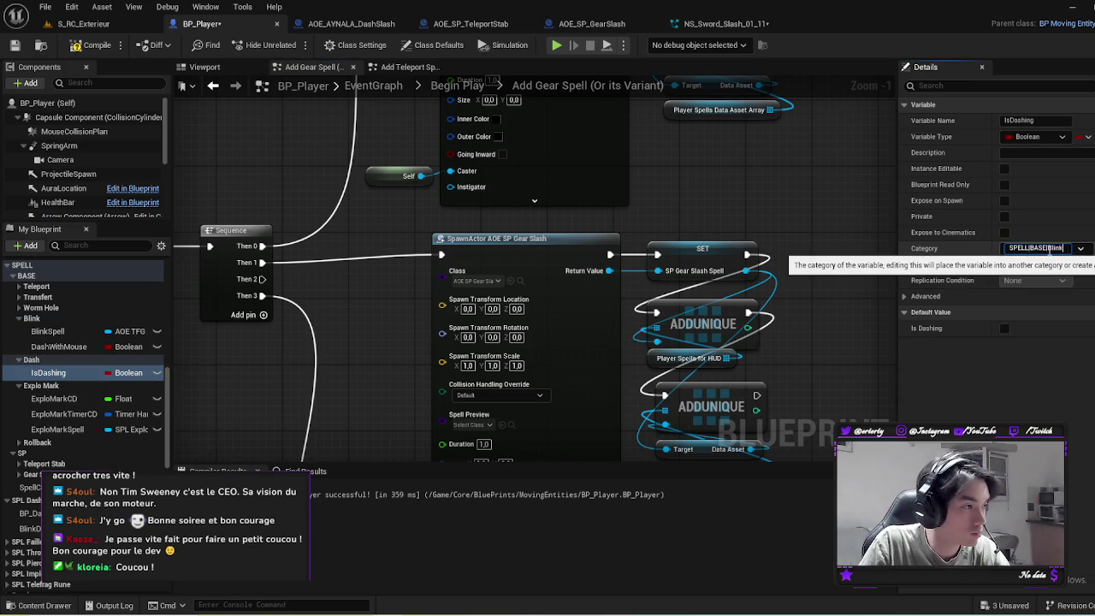
{"action": "key", "text": "Return"}
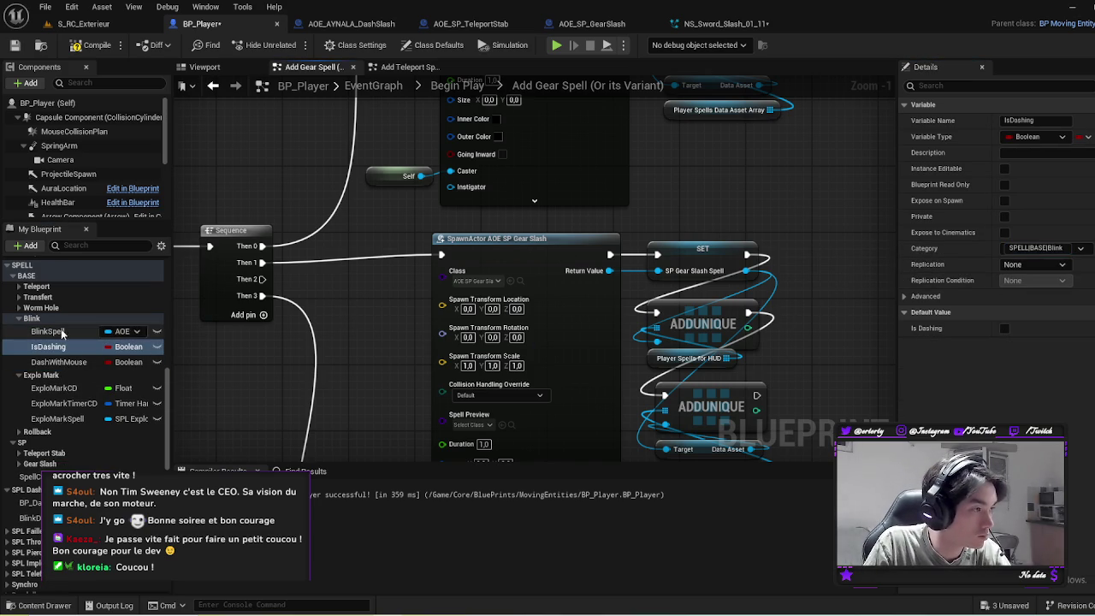
Step: Move BP_DashDistance and BlinkDirection into SPELL|BASE|Blink, then collapse the Blink group
{"action": "left_click", "coordinate": [34, 502]}
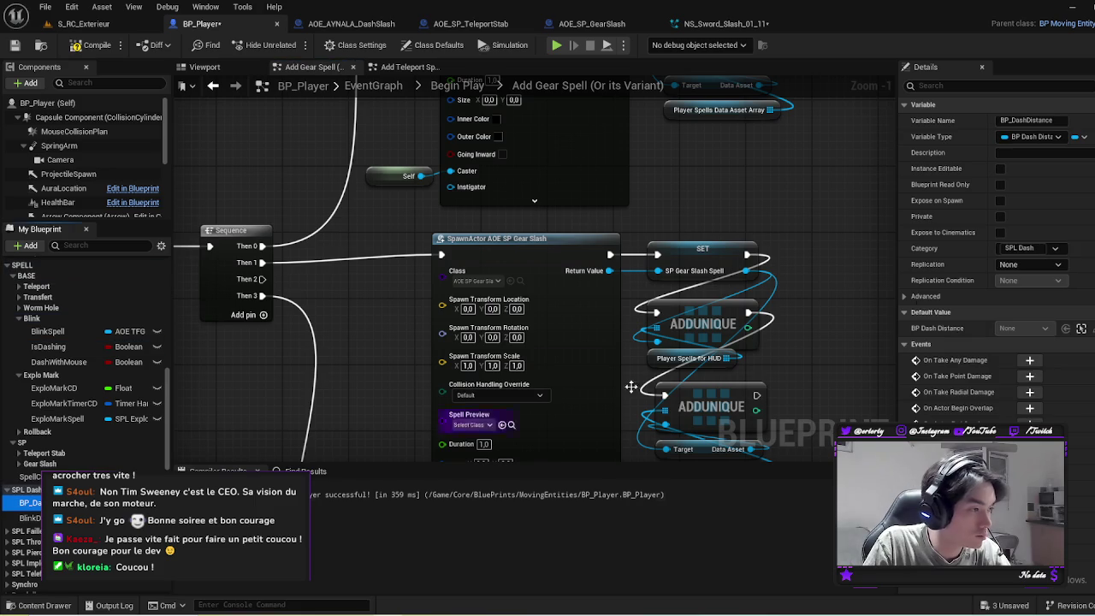
{"action": "left_click", "coordinate": [1031, 248]}
{"action": "type", "text": "SPELL|BASE|Blink"}
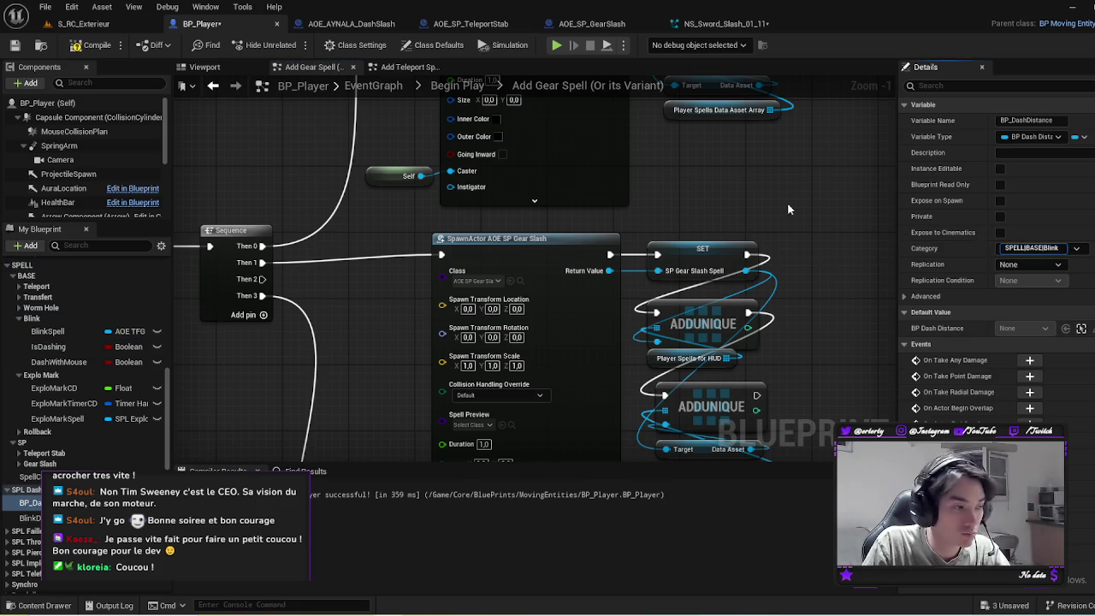
{"action": "key", "text": "Return"}
{"action": "left_click", "coordinate": [25, 518]}
{"action": "left_click", "coordinate": [1027, 265]}
{"action": "type", "text": "SPELL|BASE|Blink"}
{"action": "key", "text": "Return"}
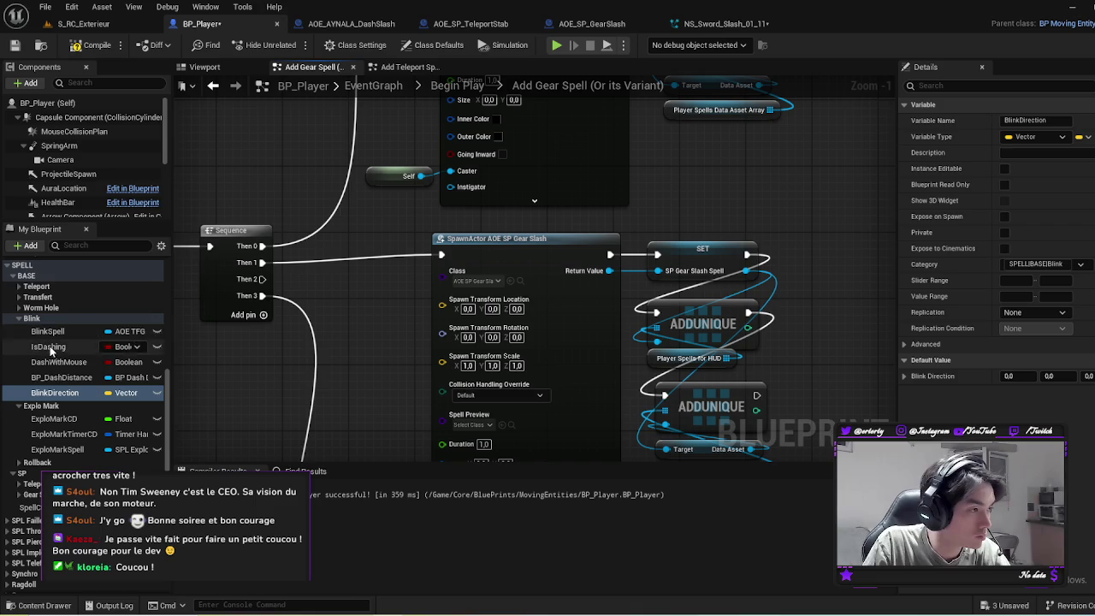
{"action": "left_click", "coordinate": [19, 319]}
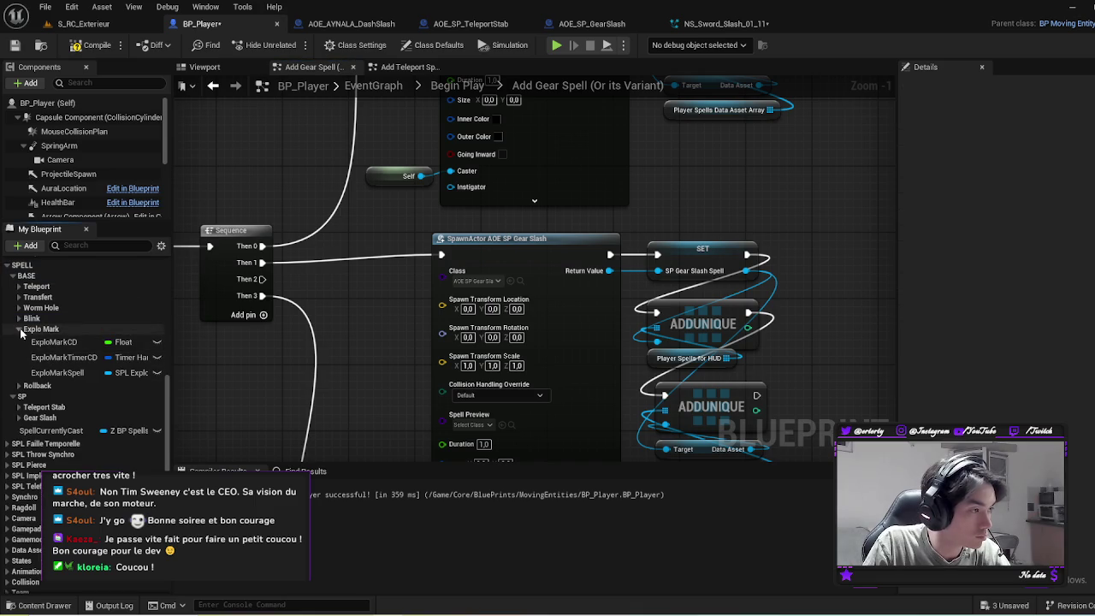
Step: Collapse Explo Mark and set RiftSpell's category to SPELL|BASE|Faille Temporelle
{"action": "left_click", "coordinate": [19, 329]}
{"action": "left_click", "coordinate": [7, 399]}
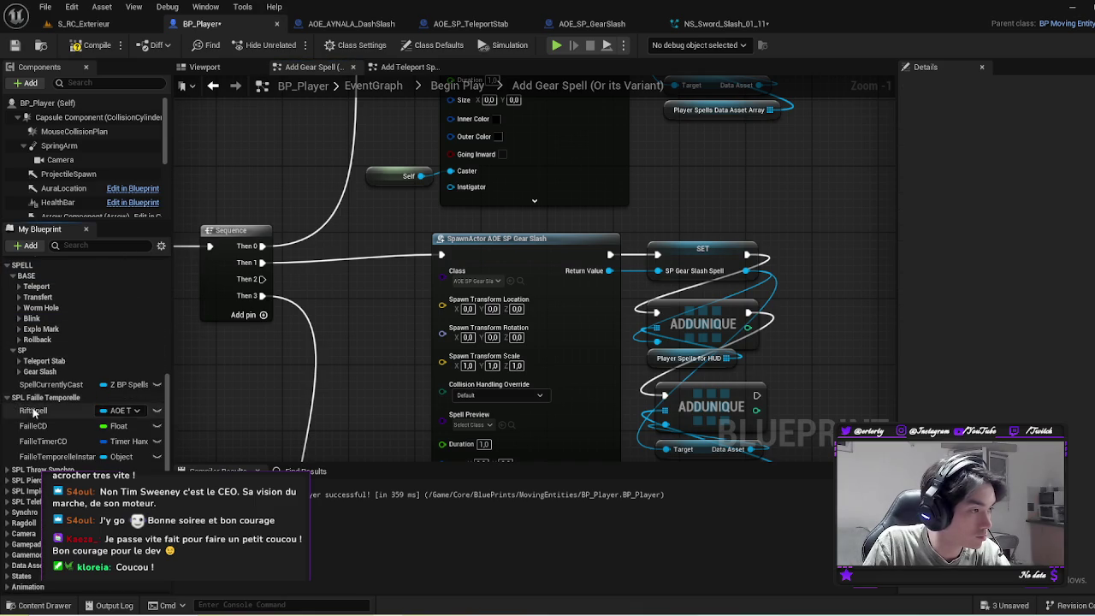
{"action": "left_click", "coordinate": [34, 411]}
{"action": "left_click", "coordinate": [1020, 248]}
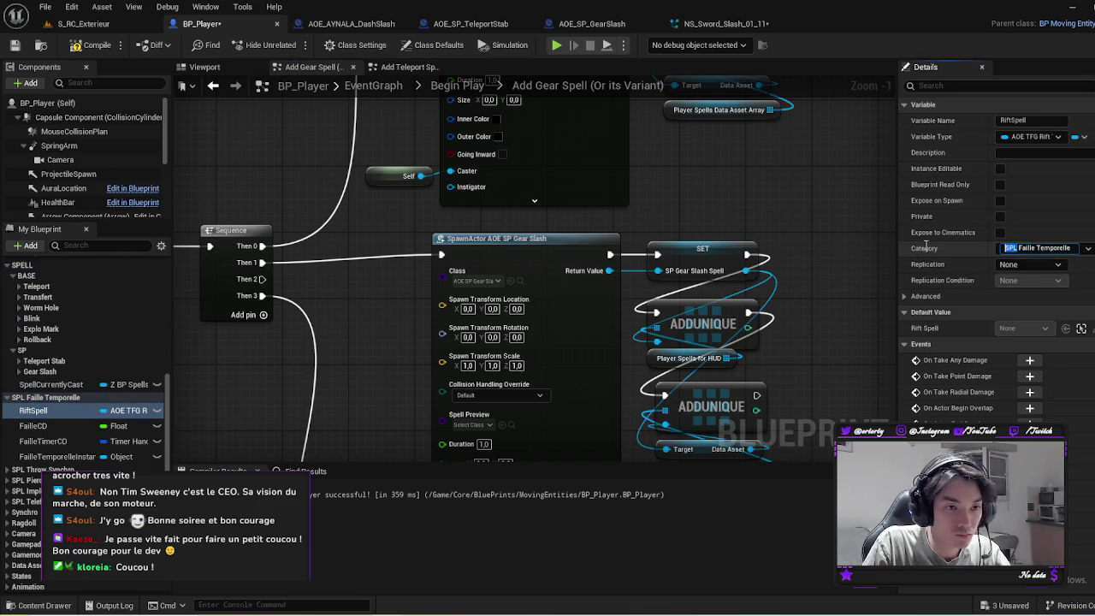
{"action": "key", "text": "BackSpace"}
{"action": "key", "text": "BackSpace"}
{"action": "key", "text": "BackSpace"}
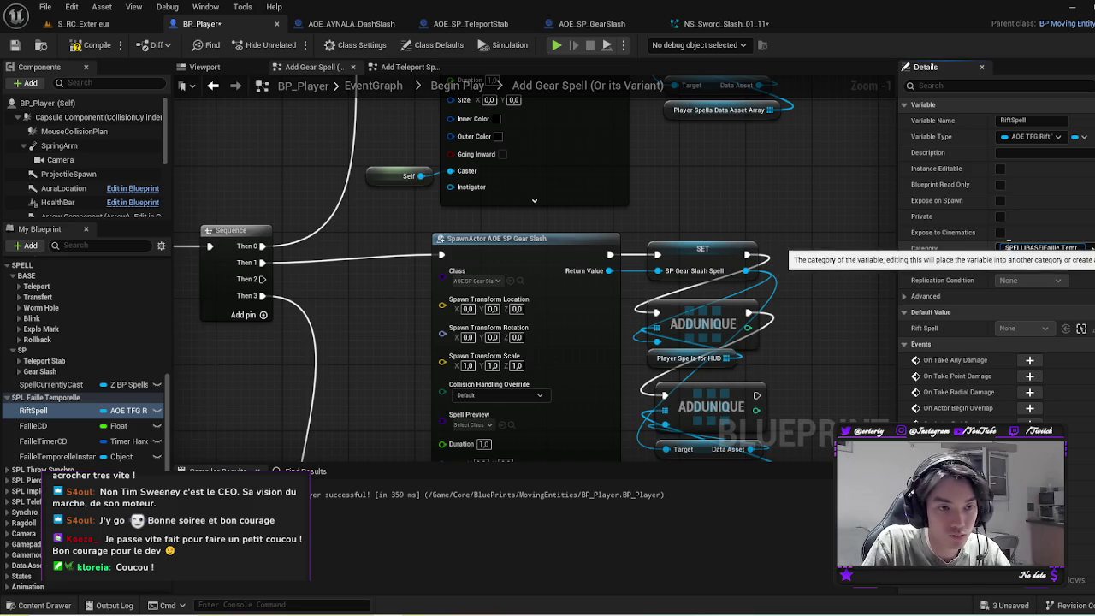
{"action": "left_click_drag", "start_coordinate": [1006, 247], "coordinate": [1015, 247]}
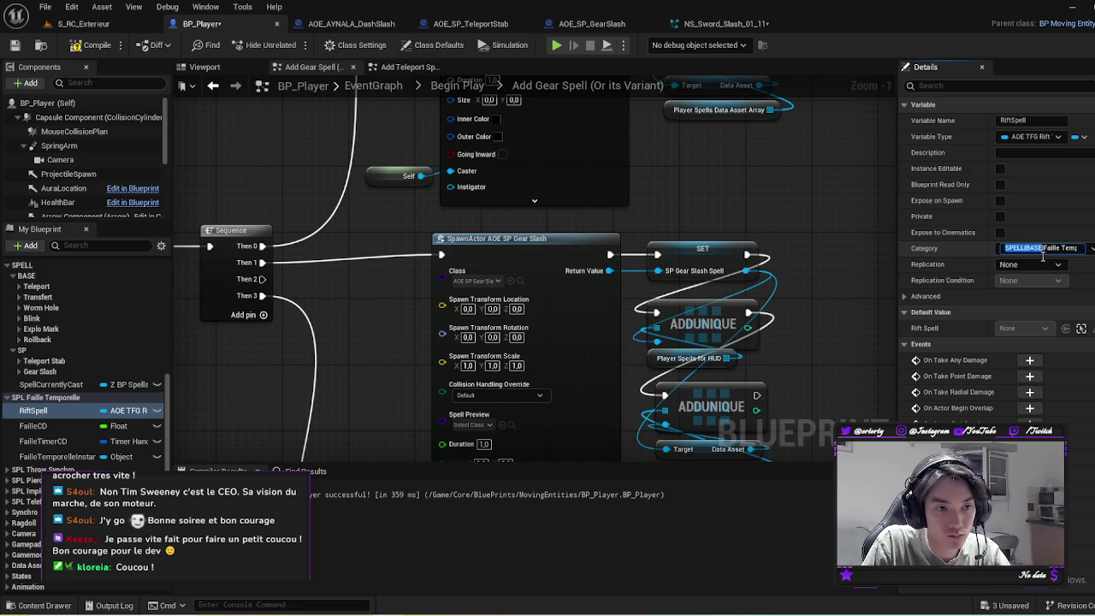
{"action": "key", "text": "Return"}
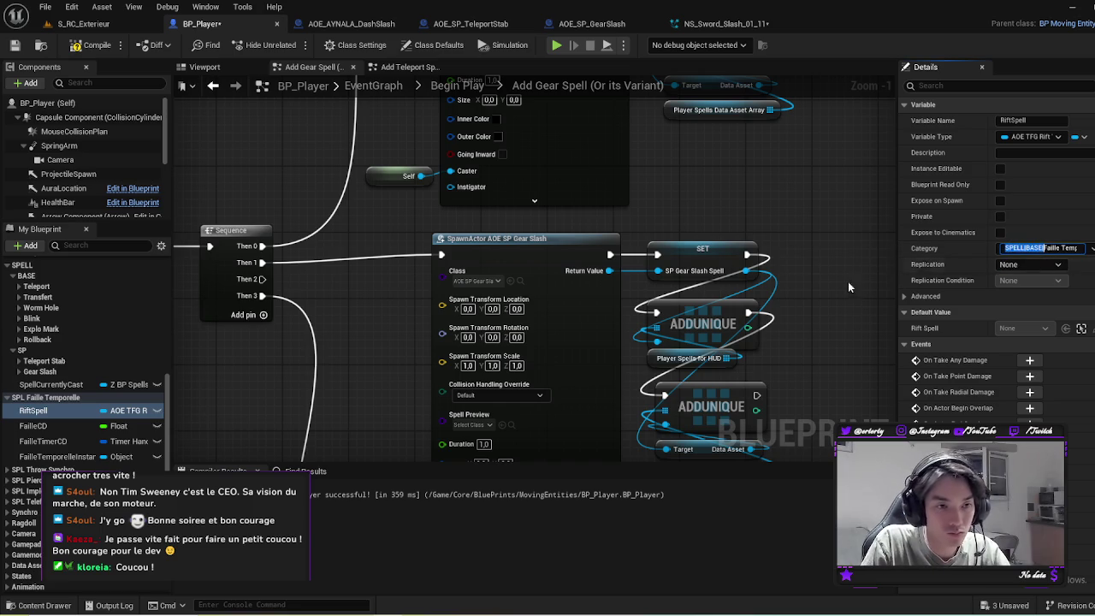
Step: Paste the SPELL|BASE| category path into FailleCD's category
{"action": "left_click", "coordinate": [38, 437]}
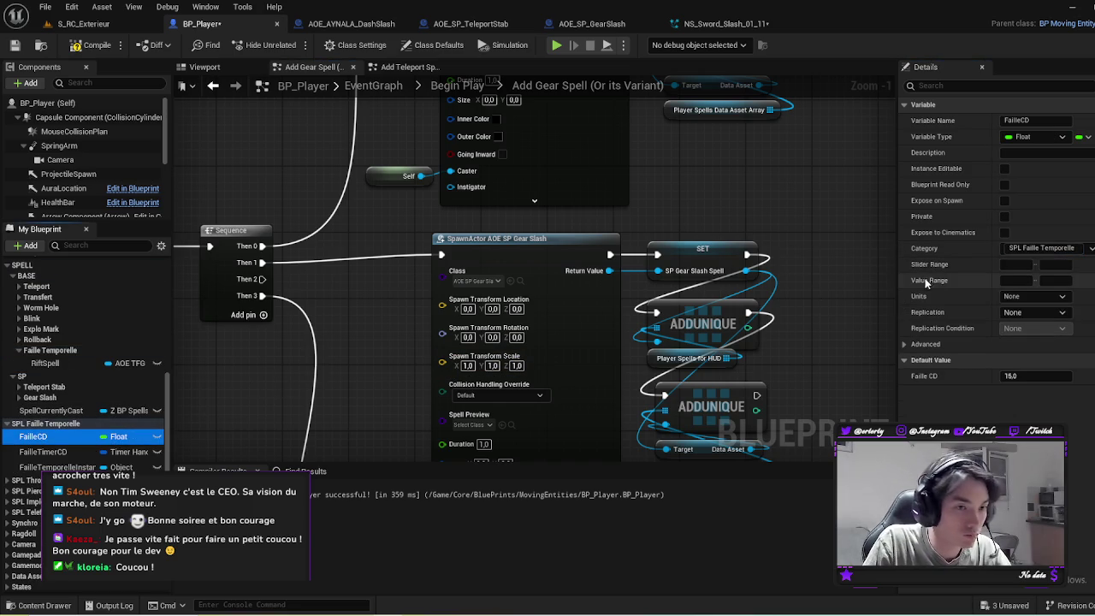
{"action": "left_click", "coordinate": [1024, 247]}
{"action": "key", "text": "ctrl+v"}
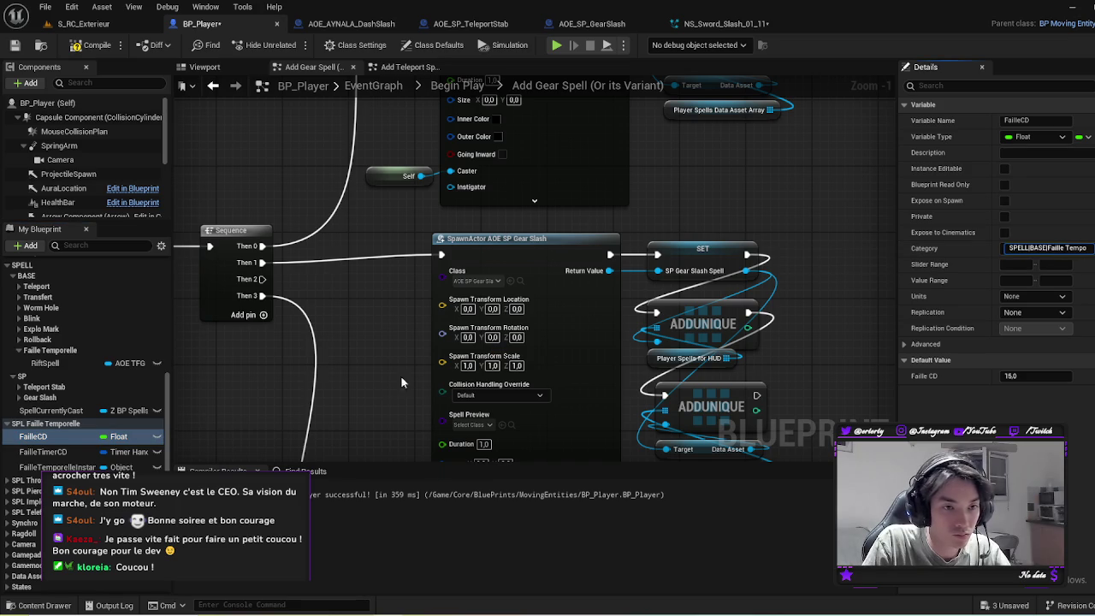